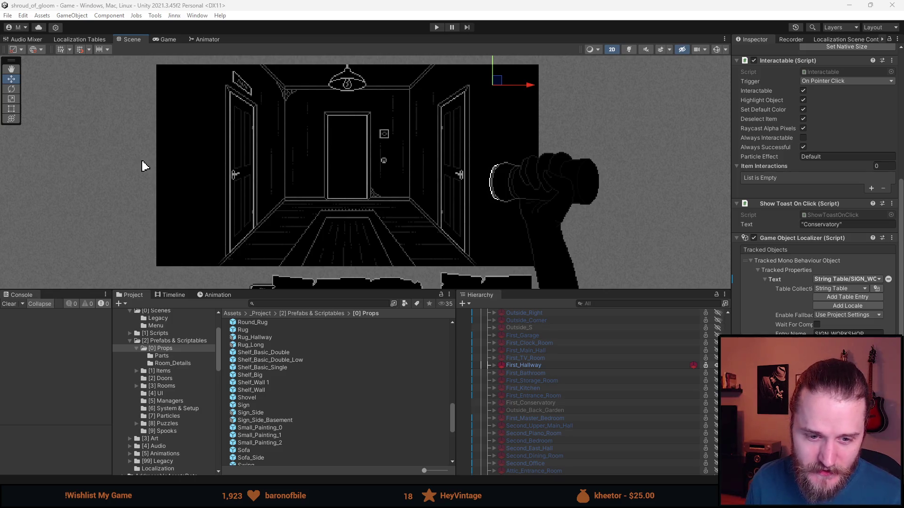
Raise the bottom panels and scroll the Hierarchy down to the Canvas's Tutorial & Toasts children.
left_click_drag(568, 289, 568, 262)
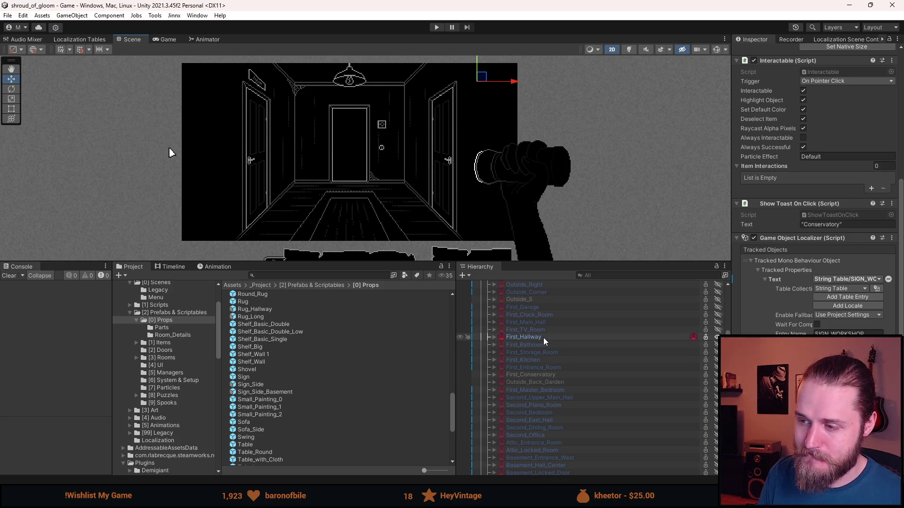
scroll(528, 347, "up", 3)
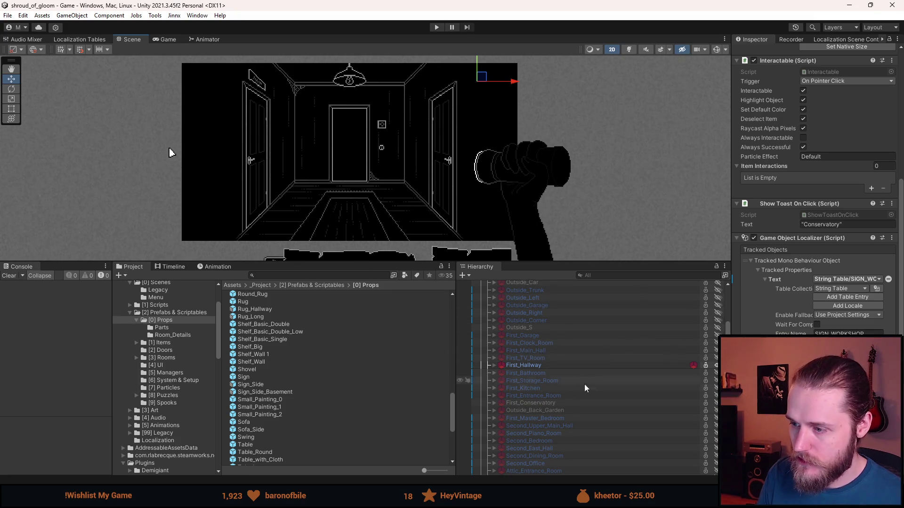
scroll(549, 367, "down", 15)
scroll(550, 367, "down", 5)
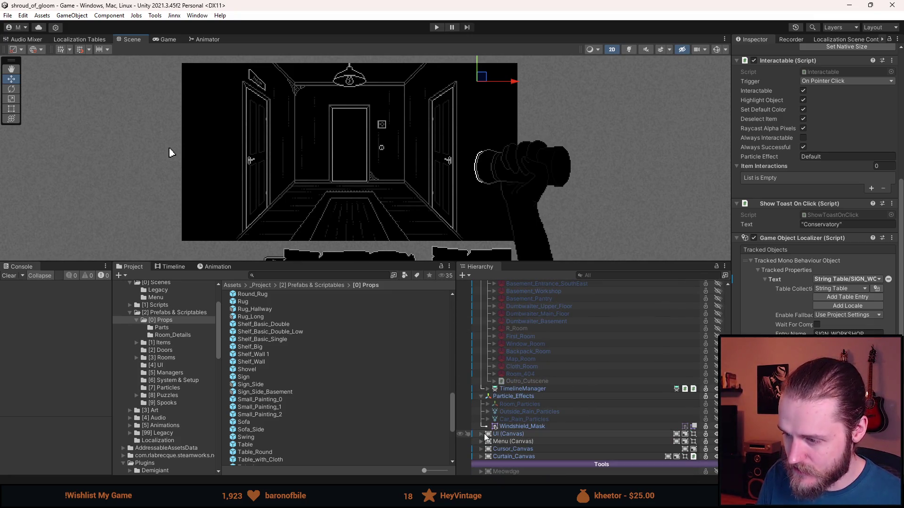
scroll(516, 430, "down", 6)
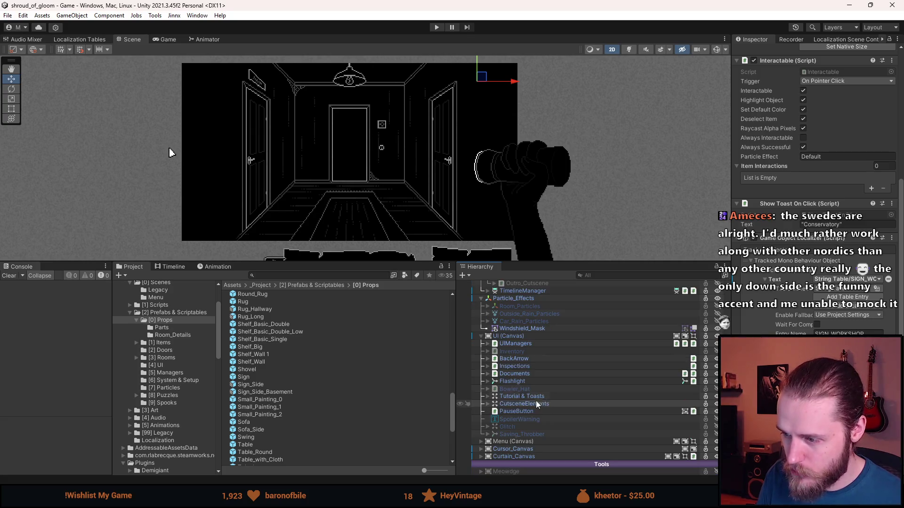
Expand Tutorial & Toasts > Toast, zoom the Scene onto it, and select its Text (TMP) child.
left_click(487, 397)
left_click(521, 435)
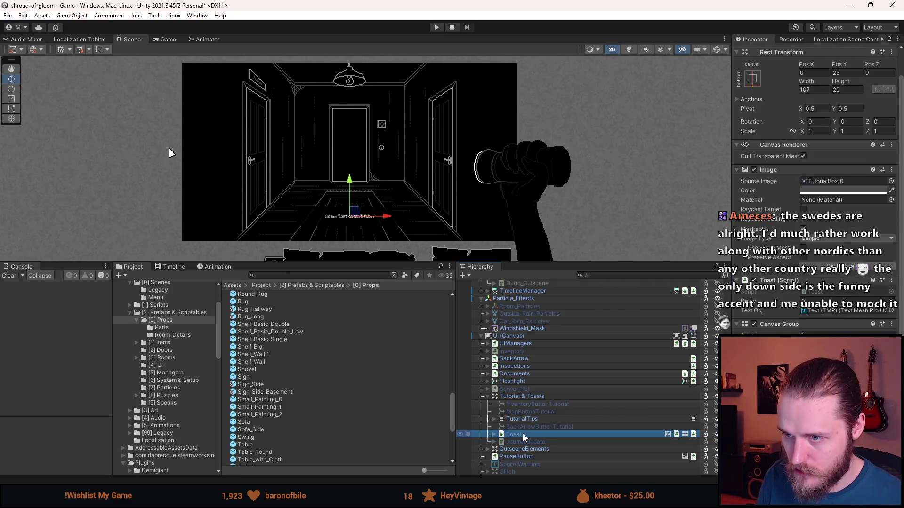
double_click(522, 434)
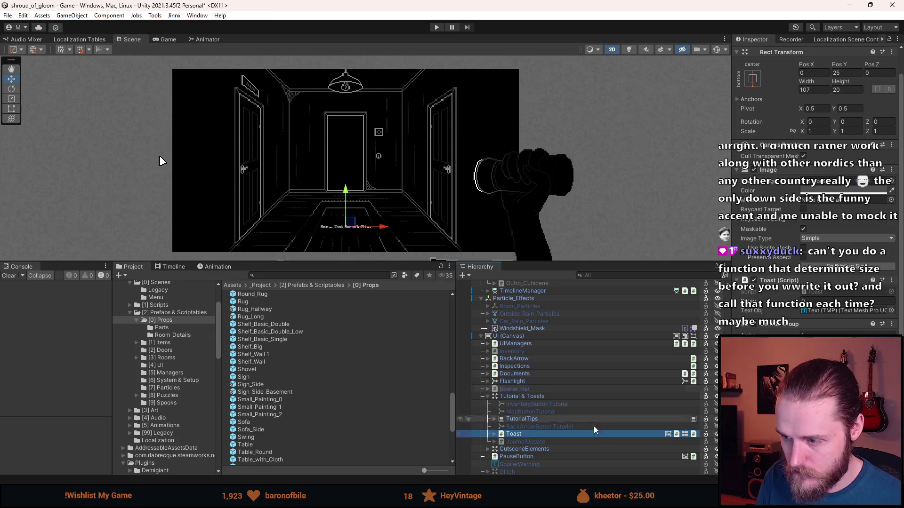
double_click(535, 431)
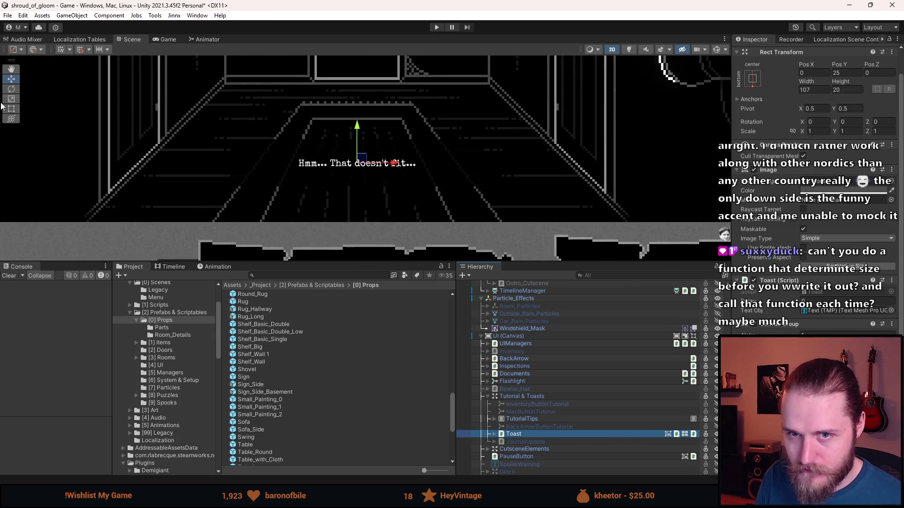
left_click(11, 108)
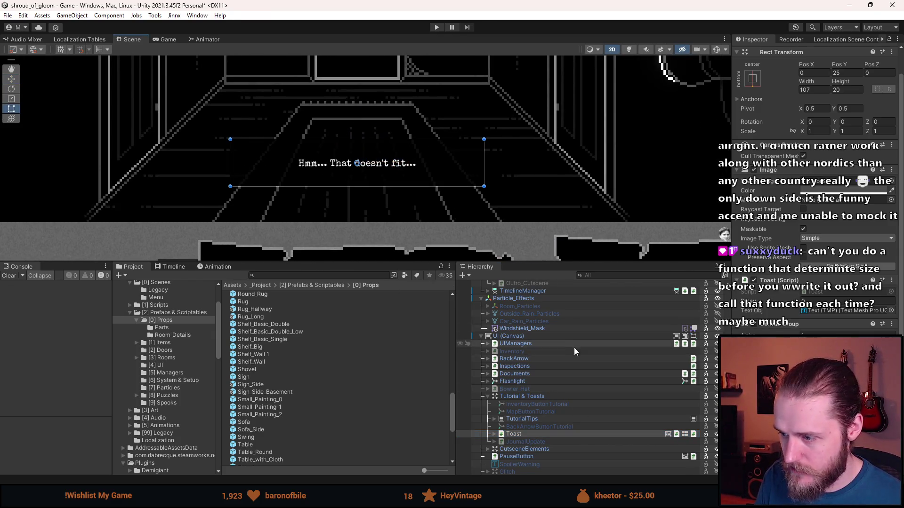
left_click(495, 433)
left_click(530, 442)
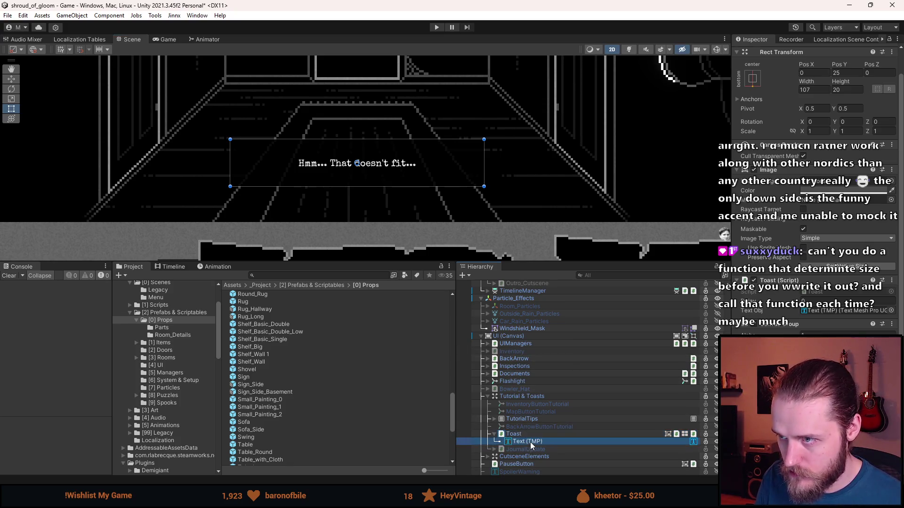
scroll(263, 128, "up", 5)
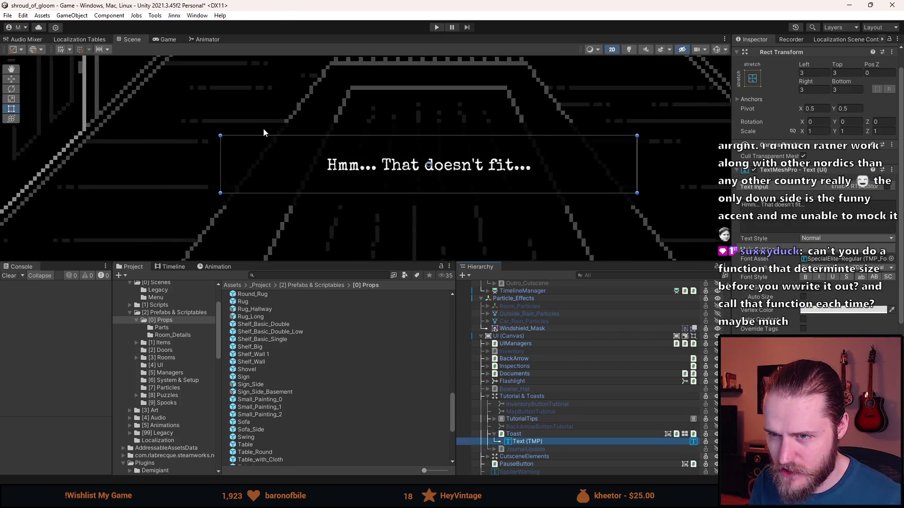
Set the Text (TMP) Rect Transform Left, Top, Right and Bottom insets to 2.
left_click(822, 73)
type("2")
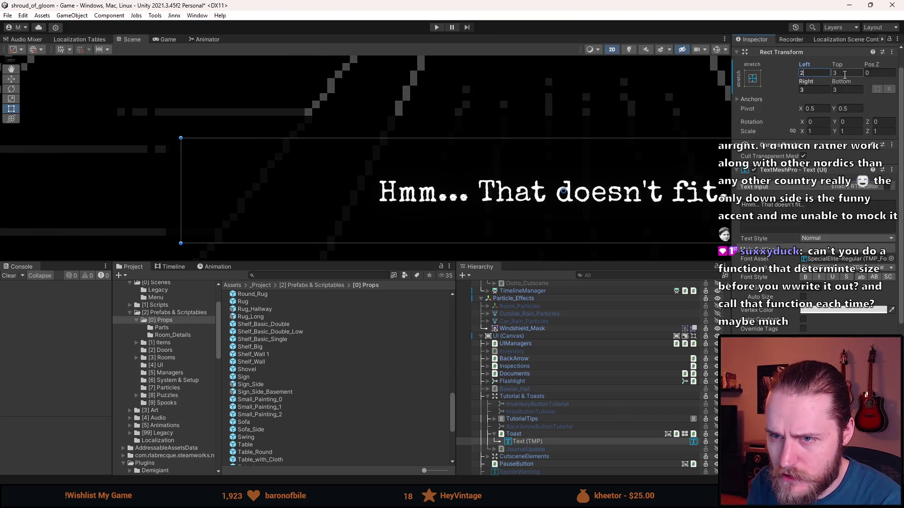
key("Tab")
type("2")
key("Tab")
type("2")
left_click(825, 89)
type("2")
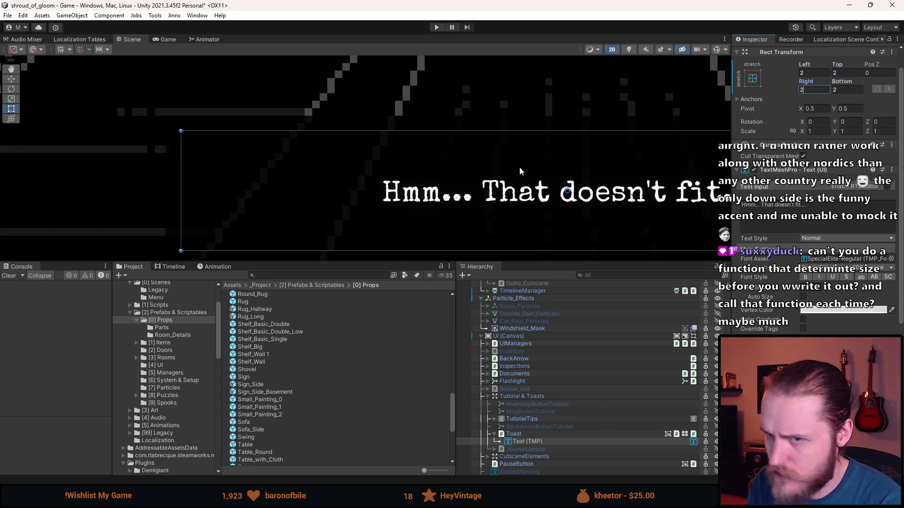
scroll(518, 179, "down", 5)
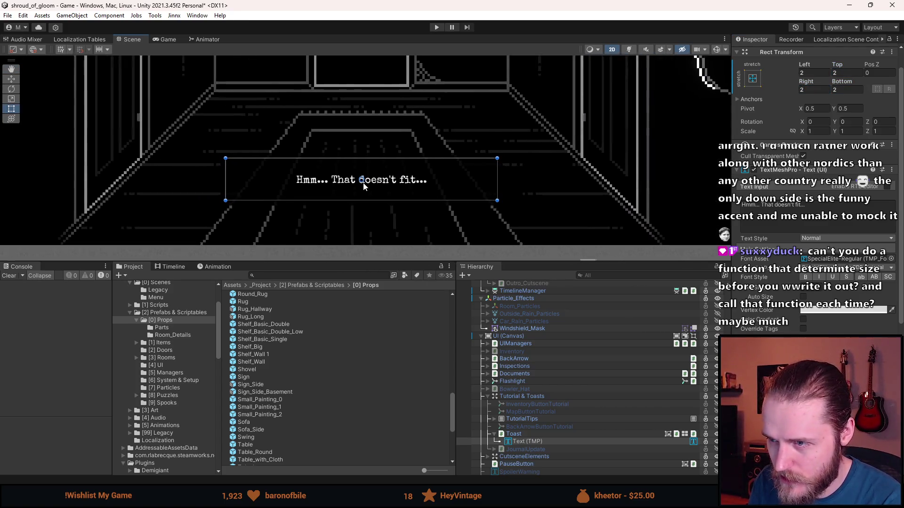
key("f")
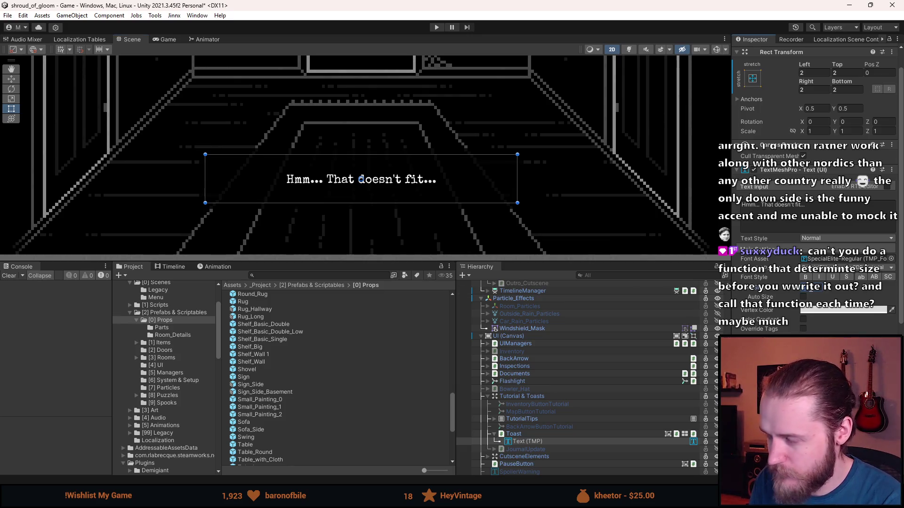
scroll(420, 185, "down", 4)
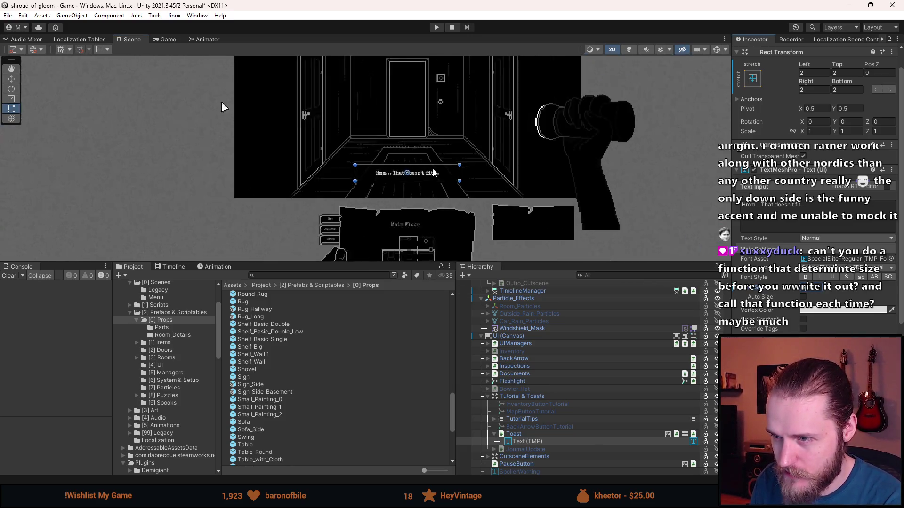
Turn on Auto Size for the toast text and adjust its size value.
mouse_move(448, 147)
left_mouse_down()
mouse_move(456, 198)
mouse_move(459, 188)
left_mouse_up()
scroll(459, 191, "up", 3)
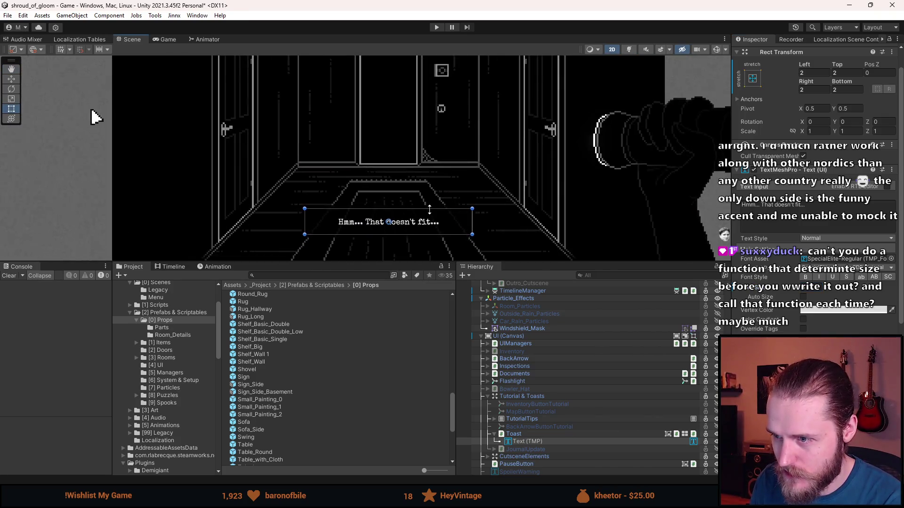
scroll(461, 193, "up", 2)
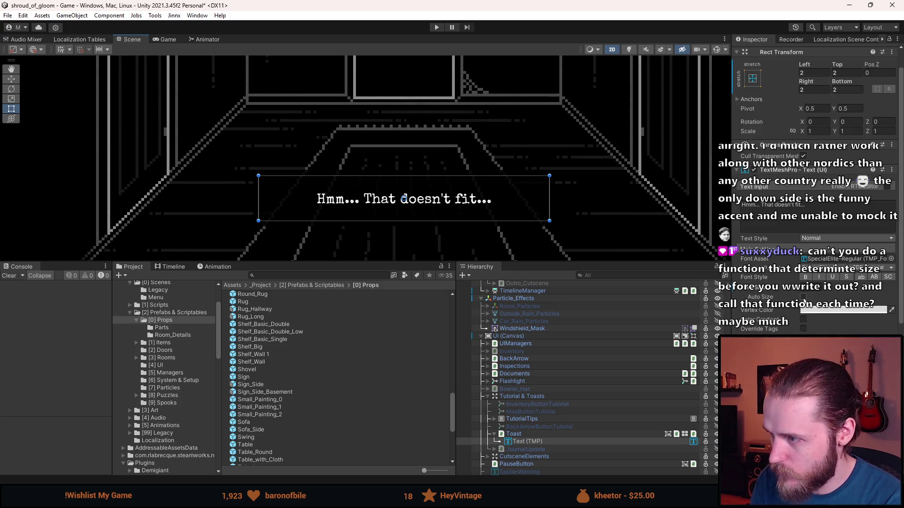
left_click(803, 297)
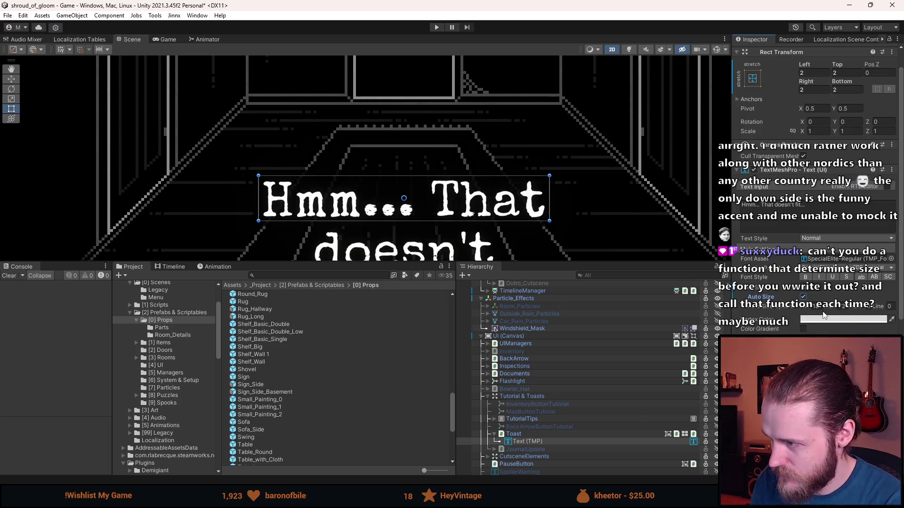
left_click(816, 307)
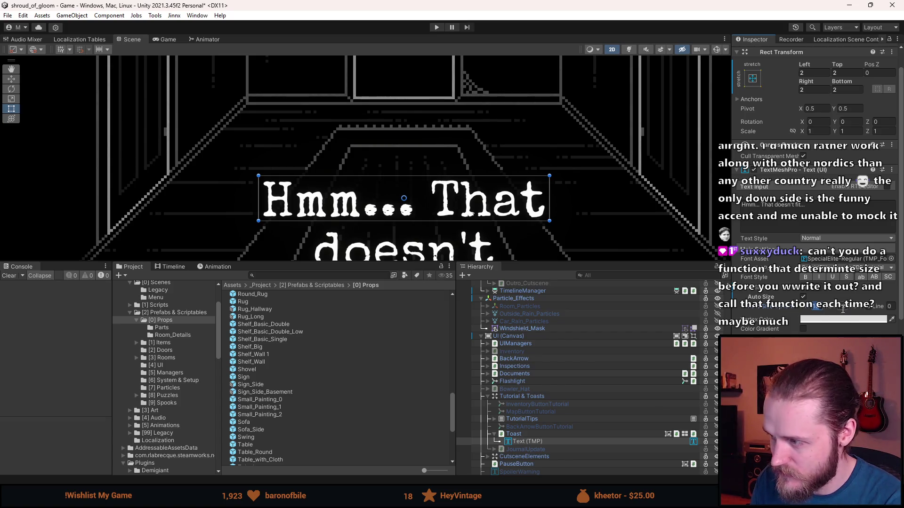
left_click(842, 310)
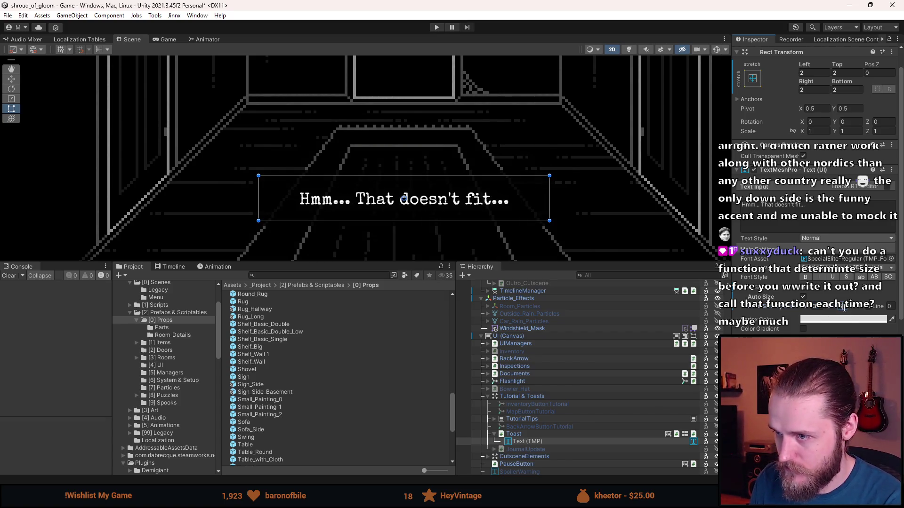
scroll(469, 142, "down", 5)
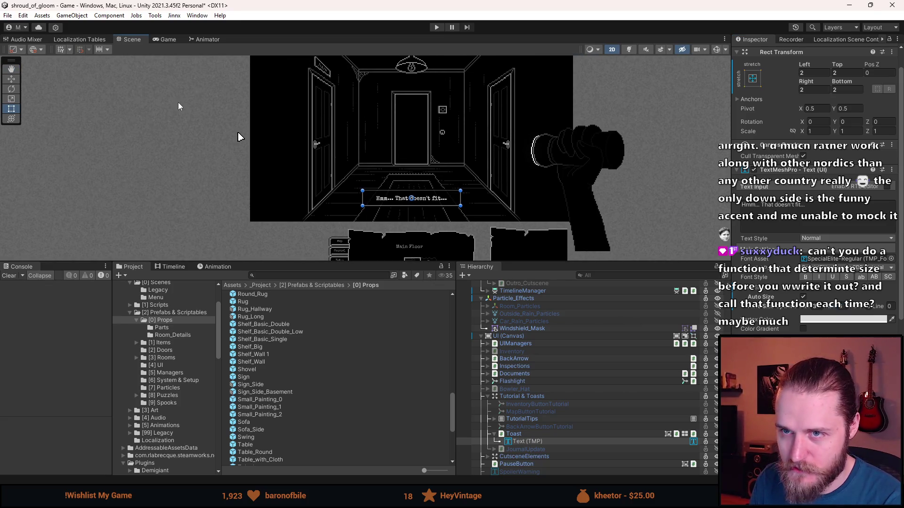
Check the auto-sized toast in the Game view, then return to the Scene view.
left_click(169, 37)
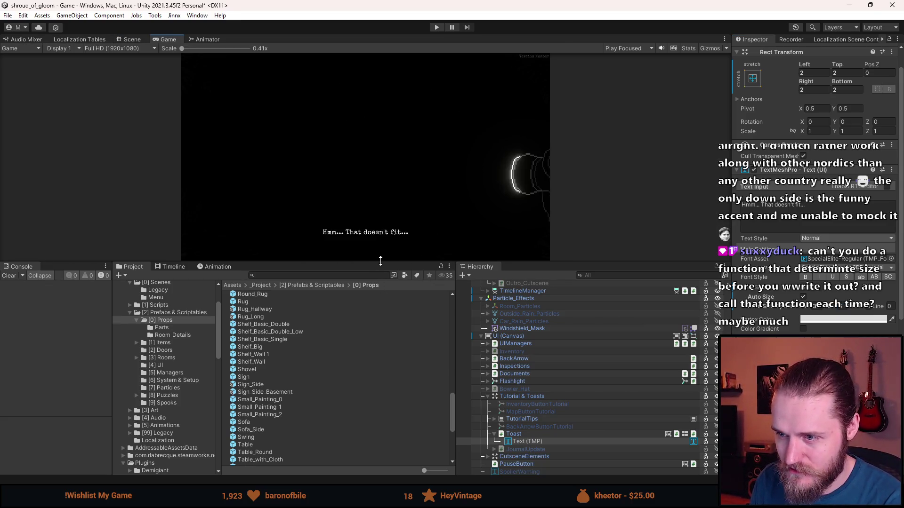
left_click_drag(379, 260, 374, 345)
left_click(140, 40)
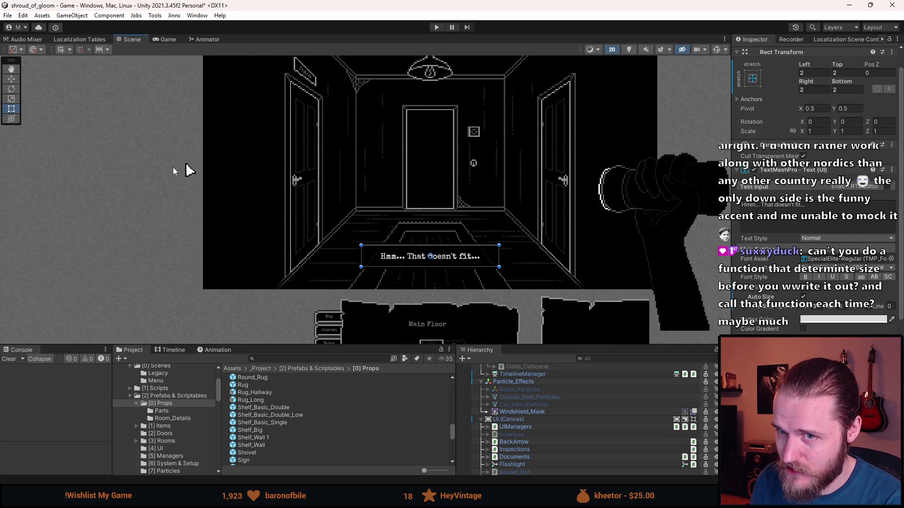
left_click_drag(485, 214, 448, 234)
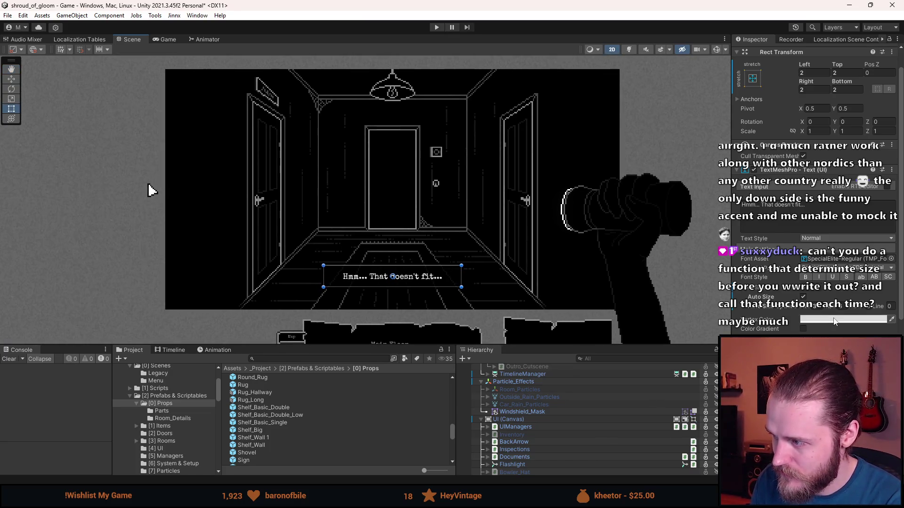
left_click(821, 217)
Fill the toast text with long test strings to watch it auto-shrink.
type("t")
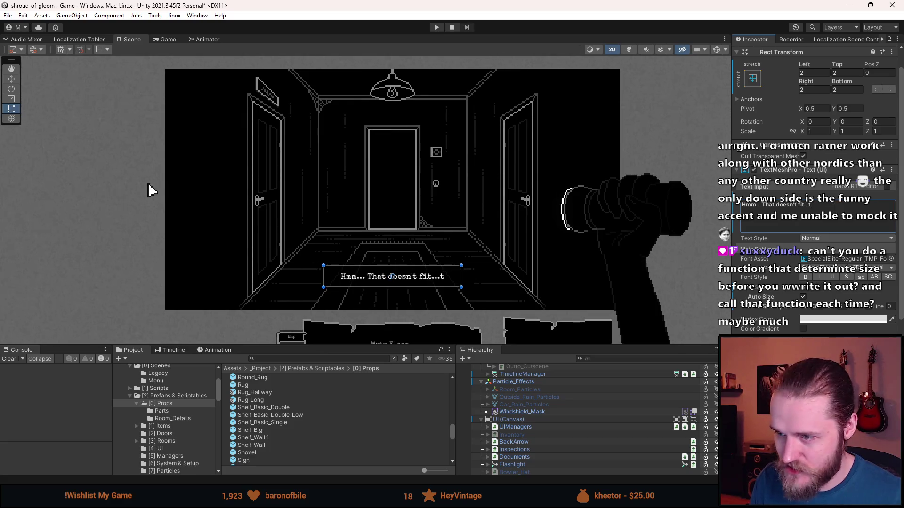
type("tgtttttttttt")
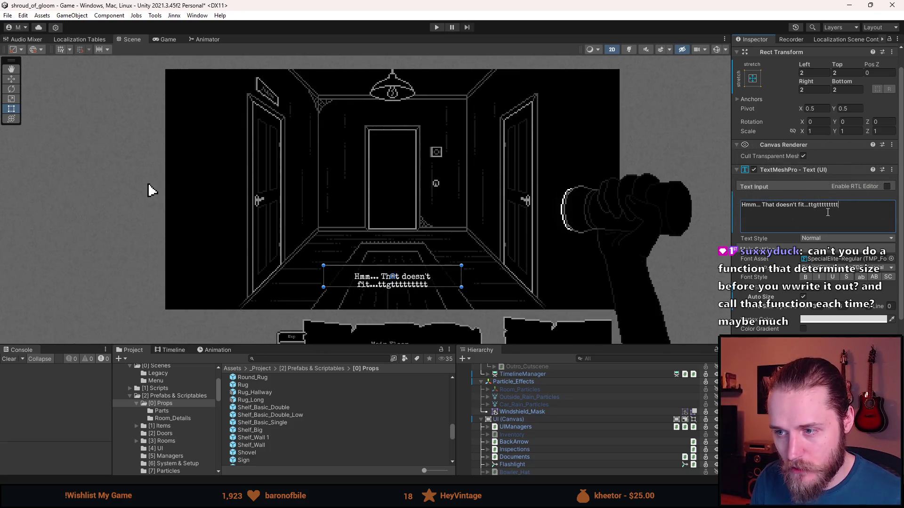
type("ttttttttttttttt")
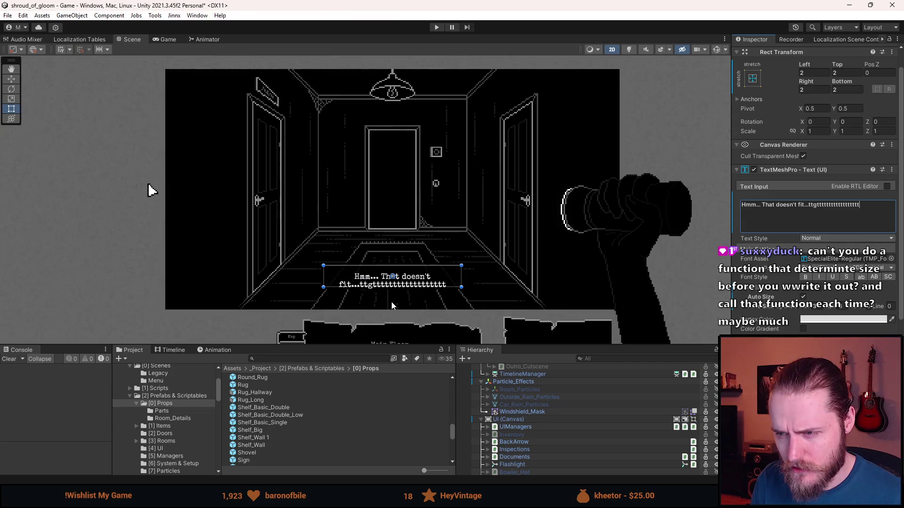
type("ttttttttttttt")
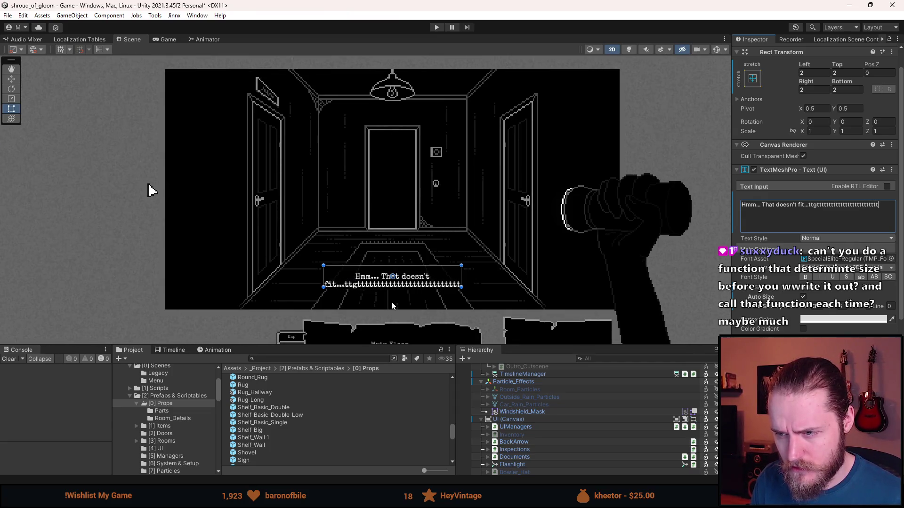
type("tttttttttttt")
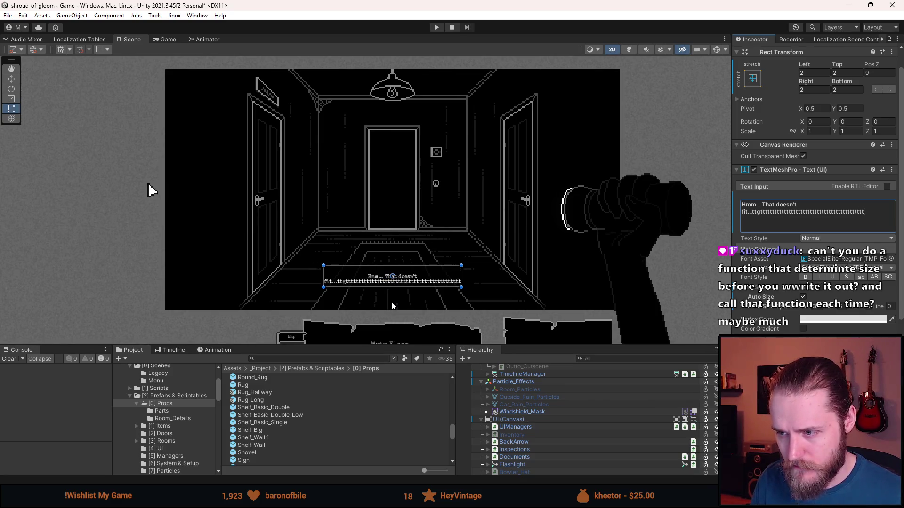
key("ctrl+BackSpace")
type("aks")
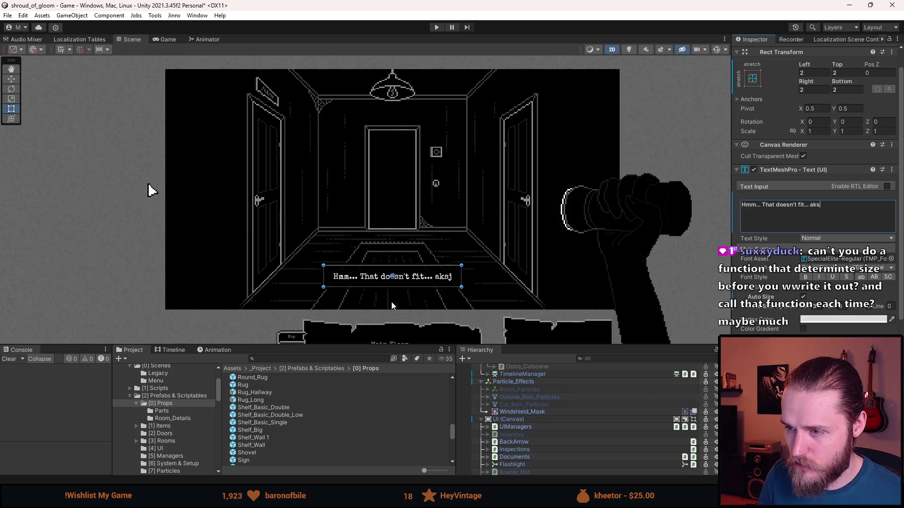
type("jdh aksjdhak aksjdhkaj")
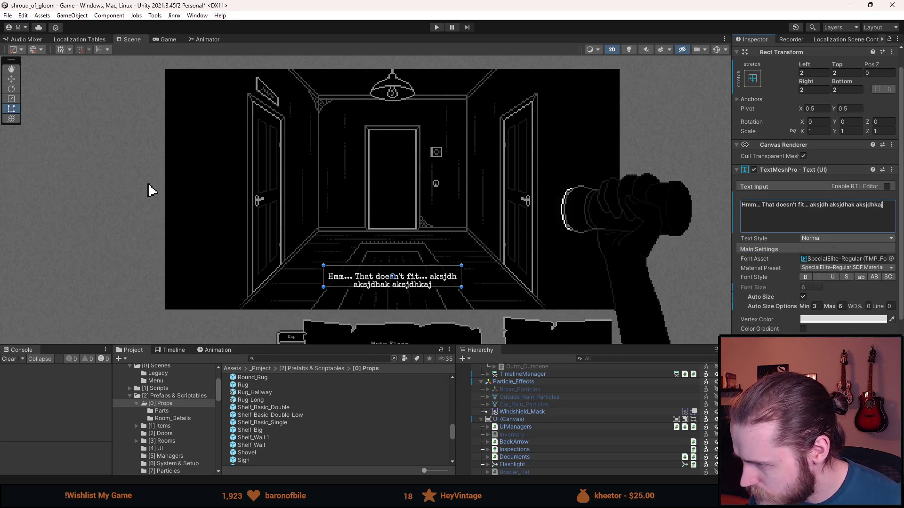
key("Escape")
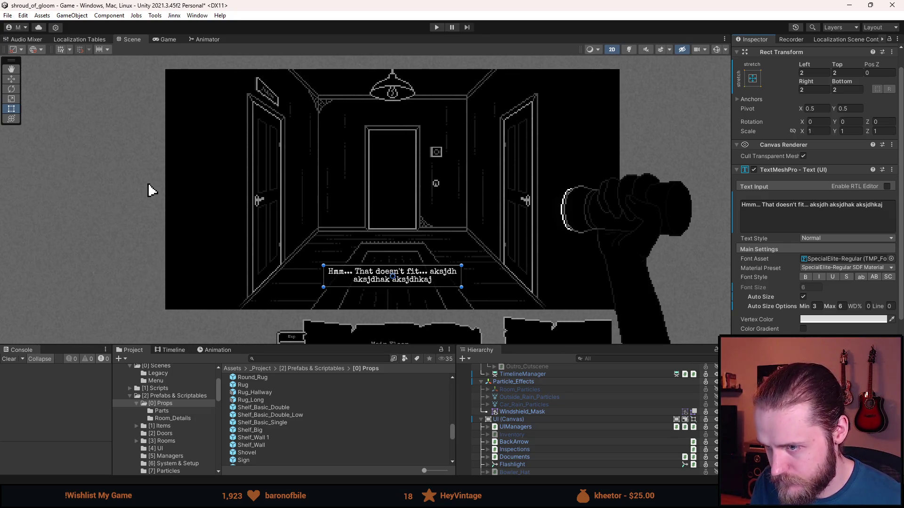
Type more gibberish into the toast, then delete it back to 'Hmm... That doesn't fit...'.
left_click(889, 206)
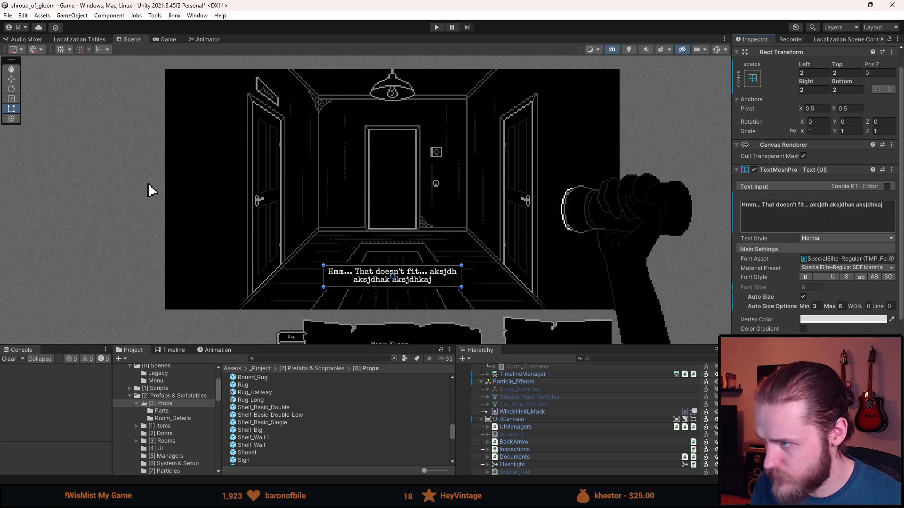
type("asjdhkjas ")
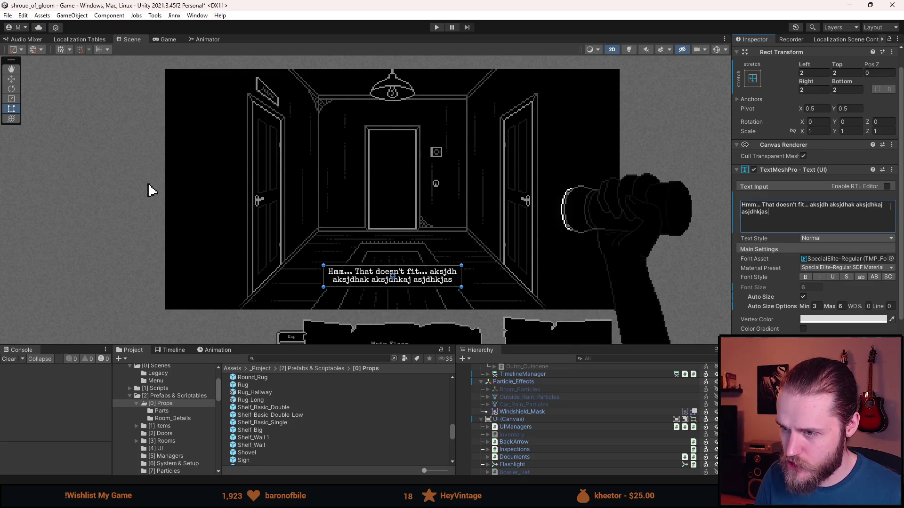
type("ajsk")
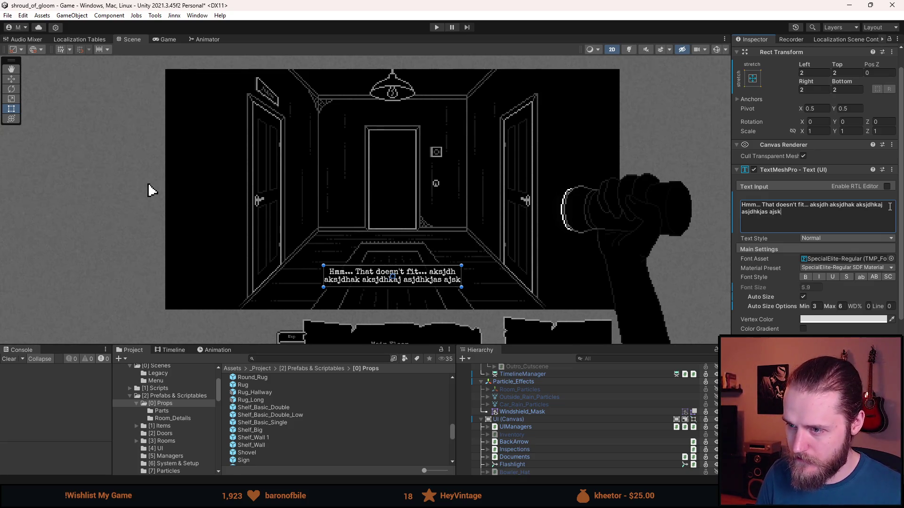
type("dhaksj askjdhaksjhdka")
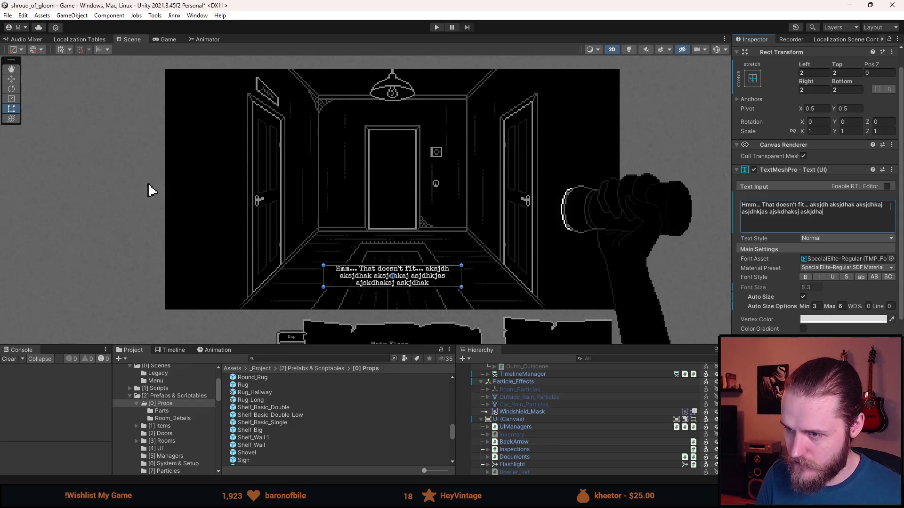
key("ctrl+a")
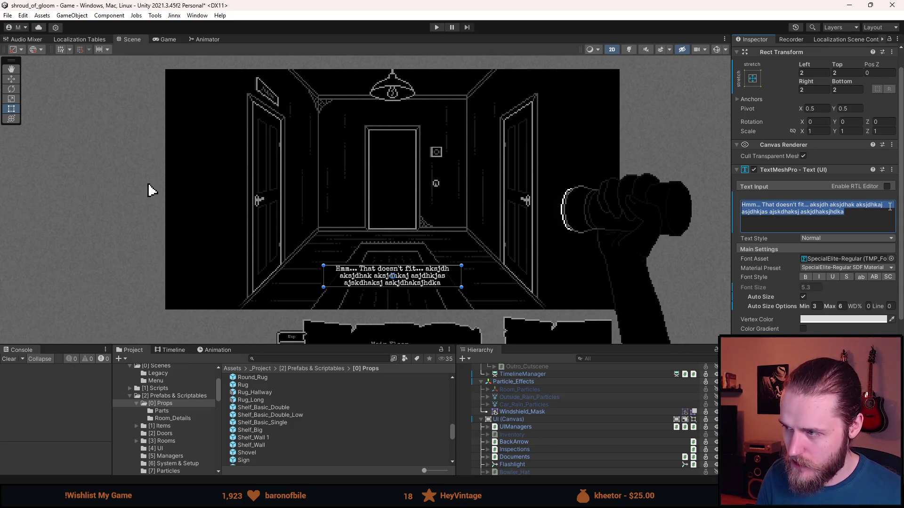
key("Right")
key("ctrl+BackSpace")
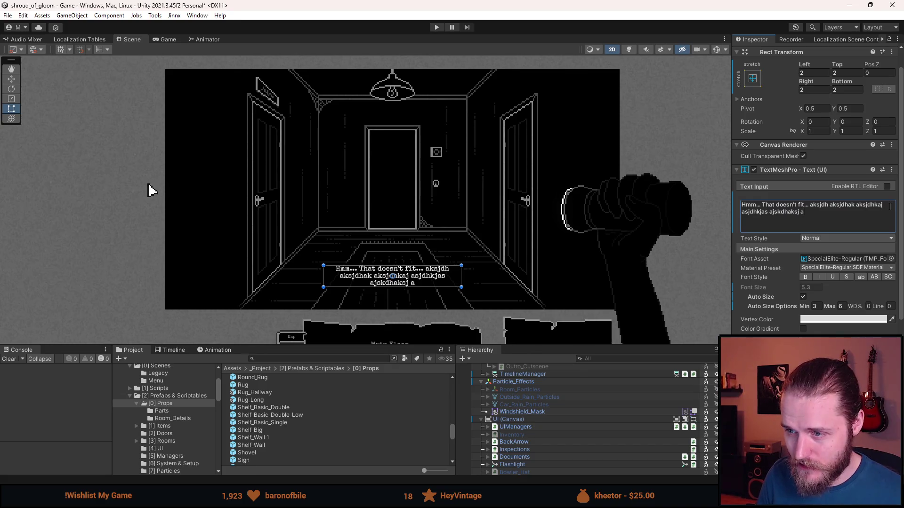
key("ctrl+BackSpace")
type("ah ashjdkjaks")
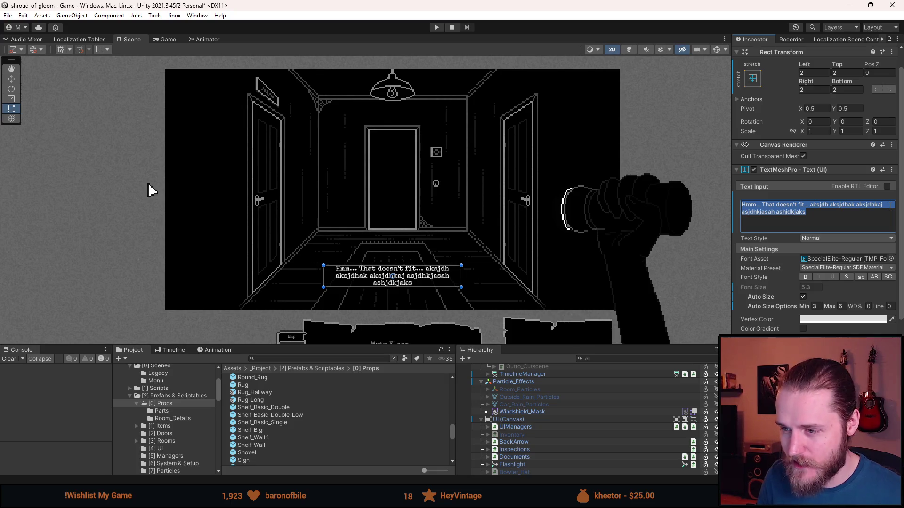
key("Right")
key("ctrl+BackSpace")
key("ctrl+BackSpace")
key("ctrl+BackSpace")
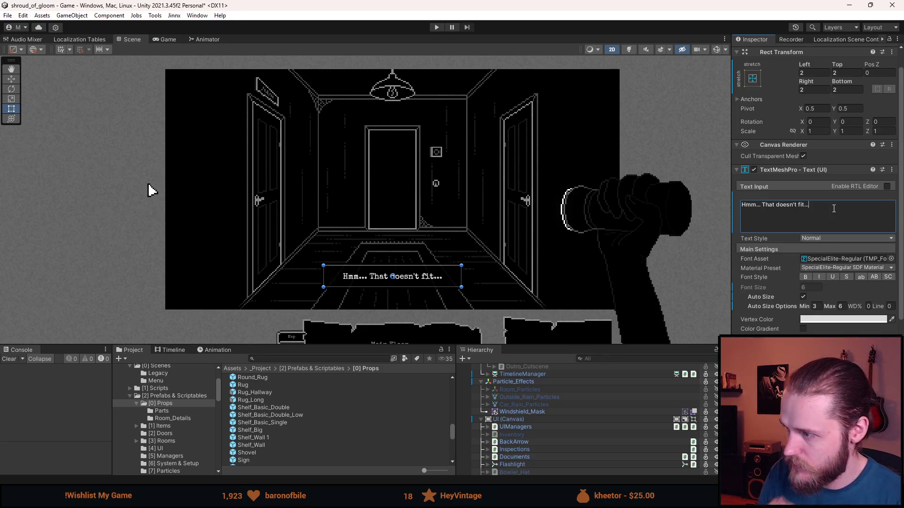
Paste the sentence four extra times to overflow the box, then restore a single copy.
key("ctrl+a")
key("ctrl+c")
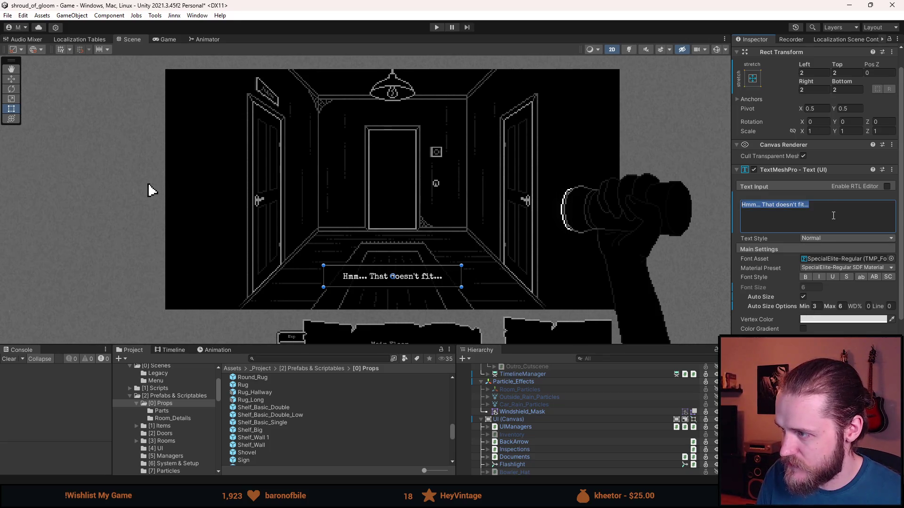
left_click(833, 215)
key("ctrl+v")
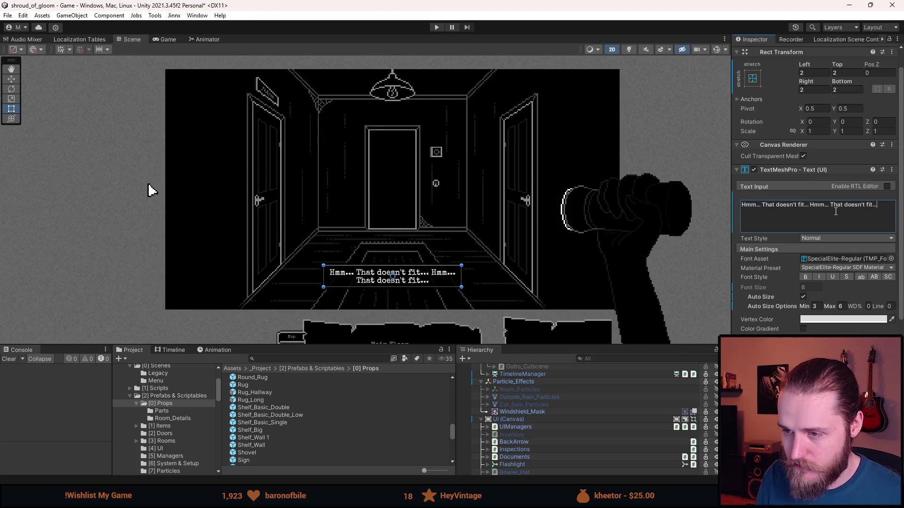
key("ctrl+v")
key("ctrl+v")
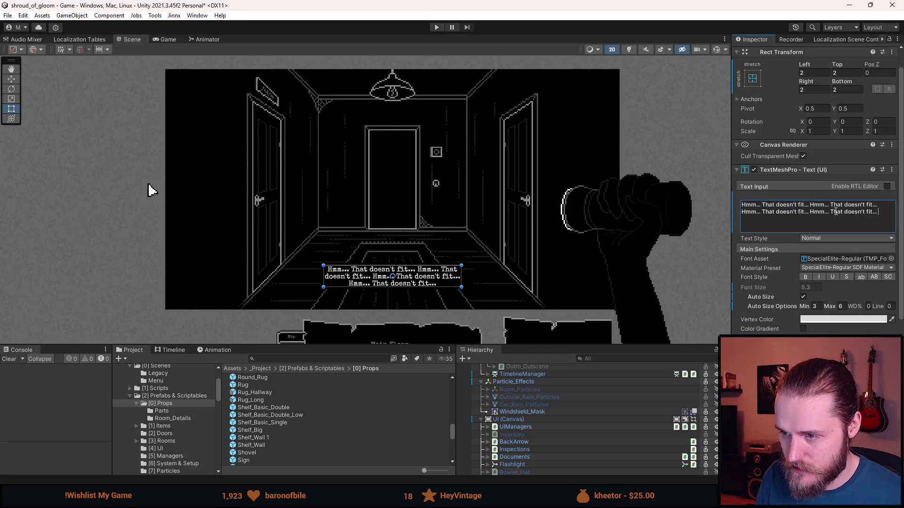
key("ctrl+v")
key("ctrl+v")
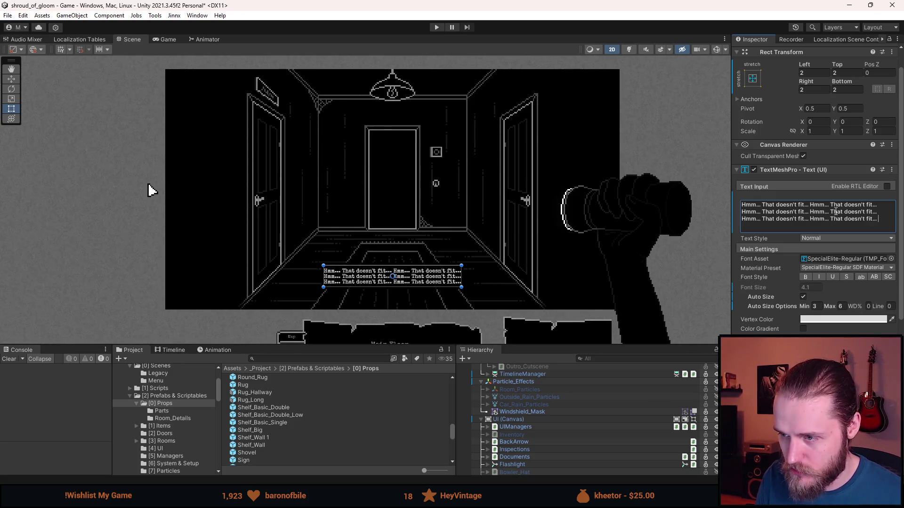
key("ctrl+v")
key("ctrl+v")
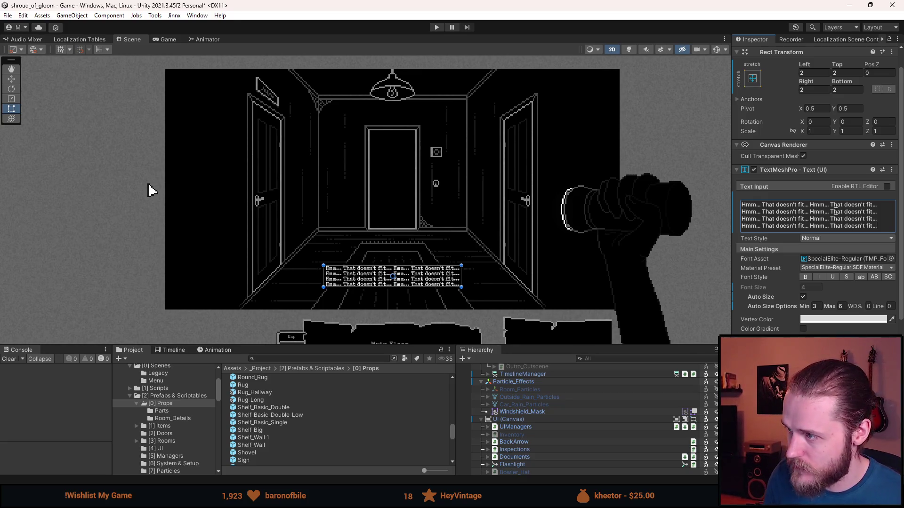
key("ctrl+a")
key("ctrl+v")
left_click(835, 211)
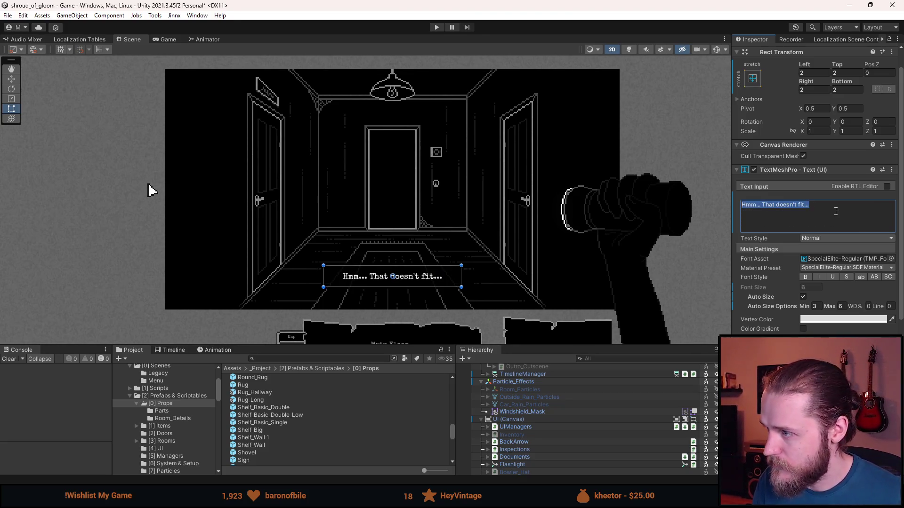
left_click(842, 215)
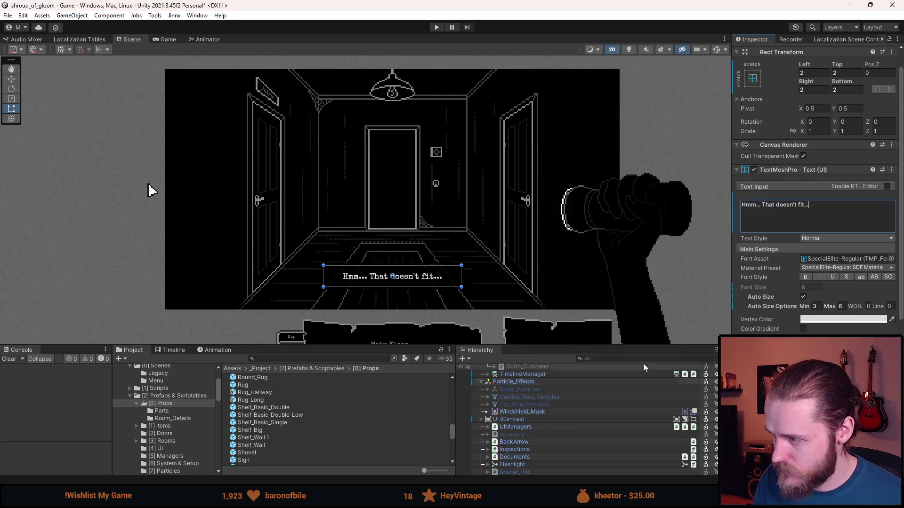
scroll(546, 416, "down", 5)
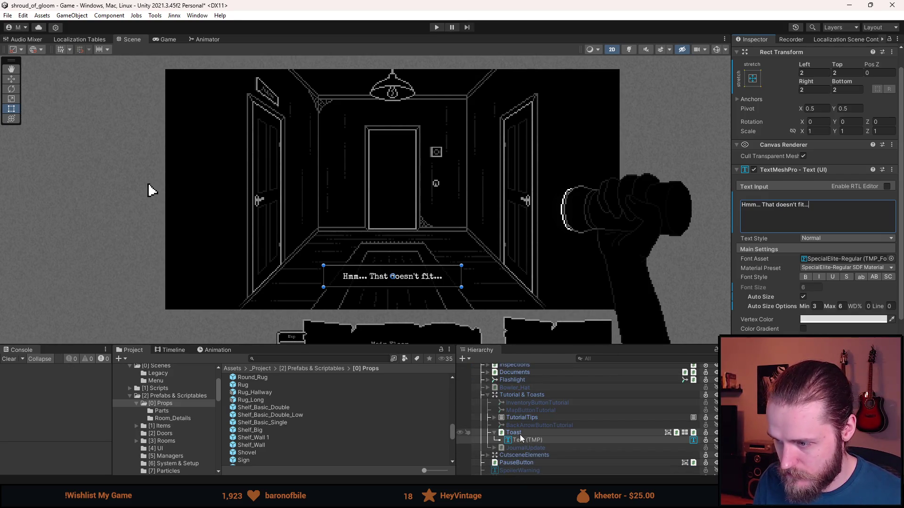
Deactivate the Toast object, save the scene, and run the game with a larger Game view.
left_click(493, 432)
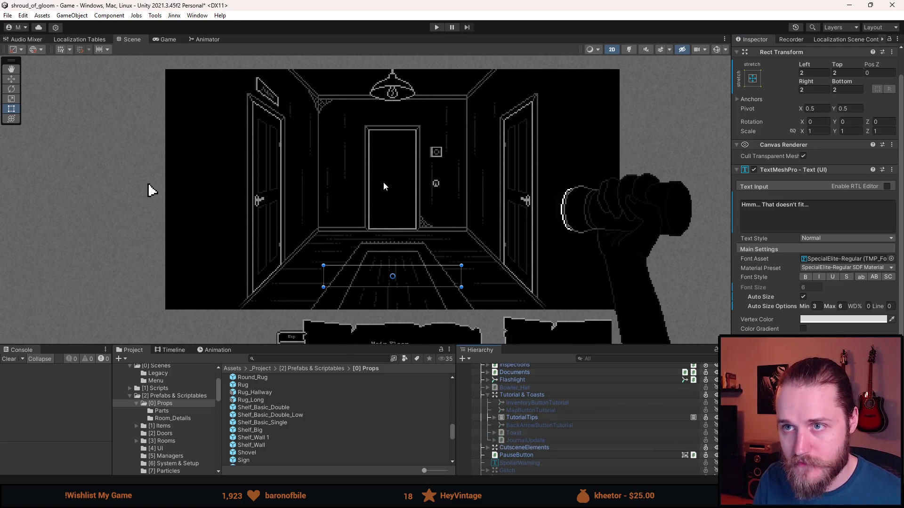
key("ctrl+s")
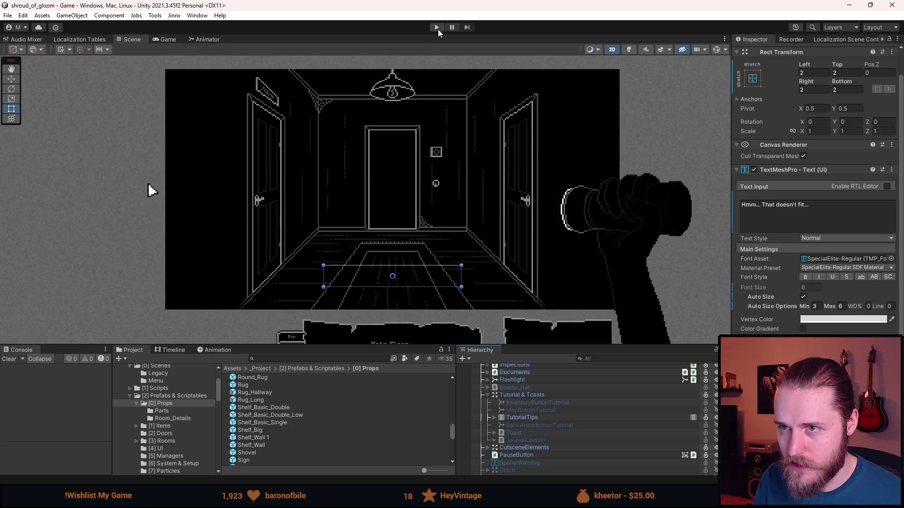
left_click(437, 27)
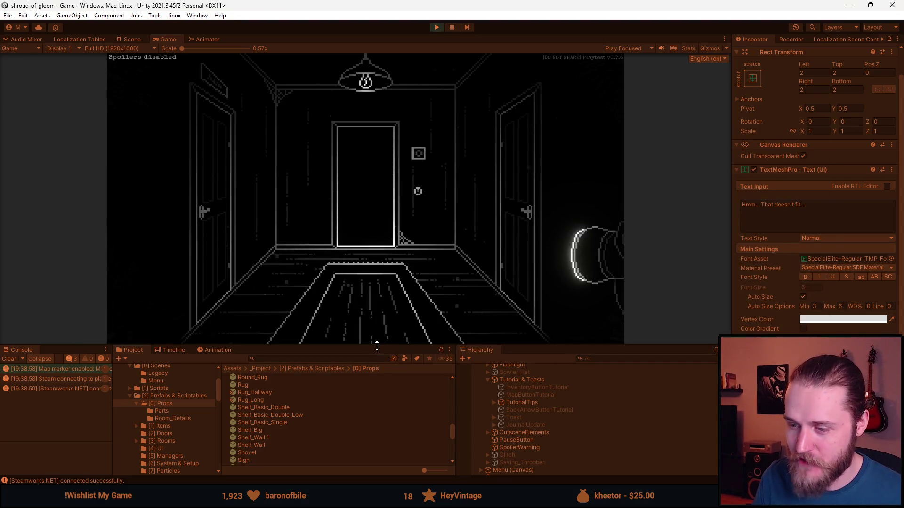
left_click_drag(379, 345, 376, 429)
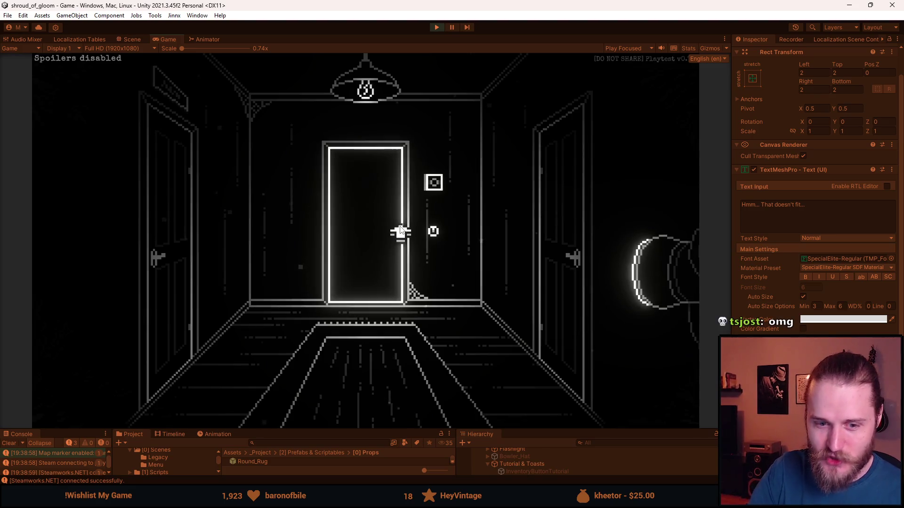
Open the door to move from the hallway into the entry room.
left_click(400, 231)
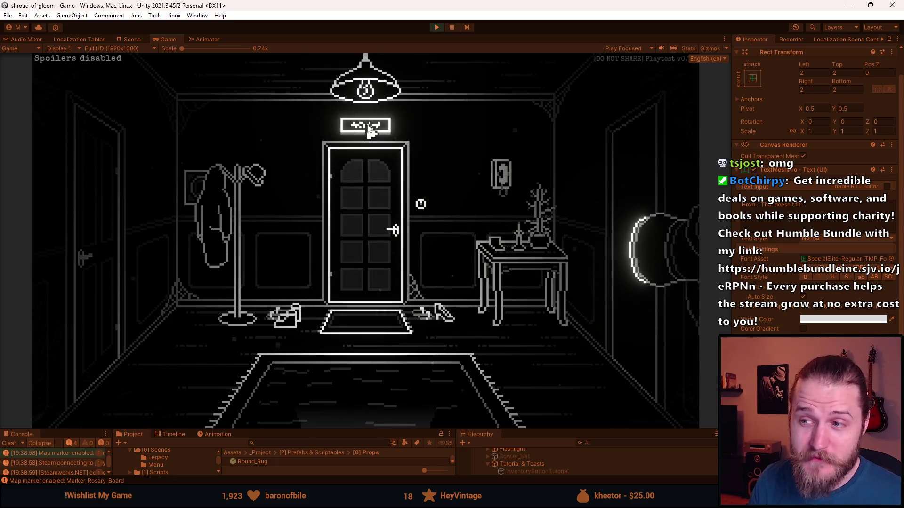
Inspect the sign above the door and move through the corridor to the hallway room.
left_click(368, 127)
left_click(368, 128)
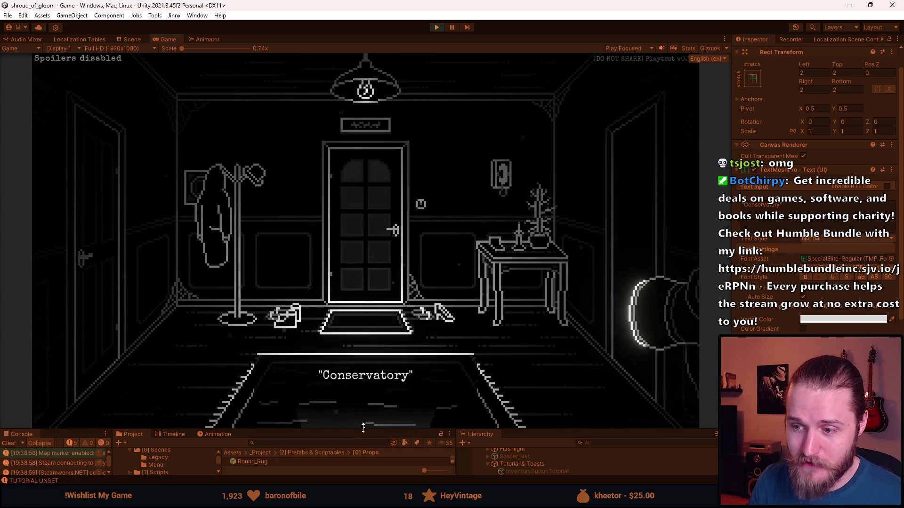
left_click(362, 273)
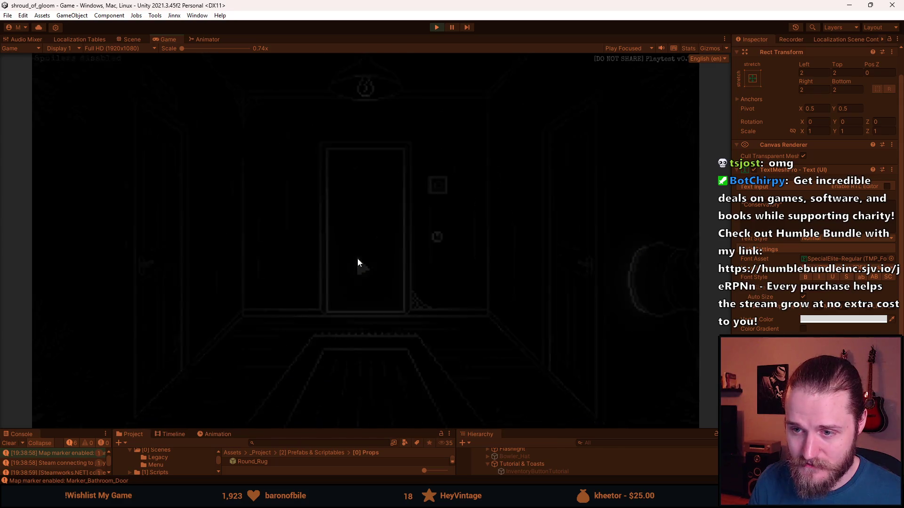
Open the developer tools, add all tools to the inventory, and try the screwdriver and another item on the door.
key("grave")
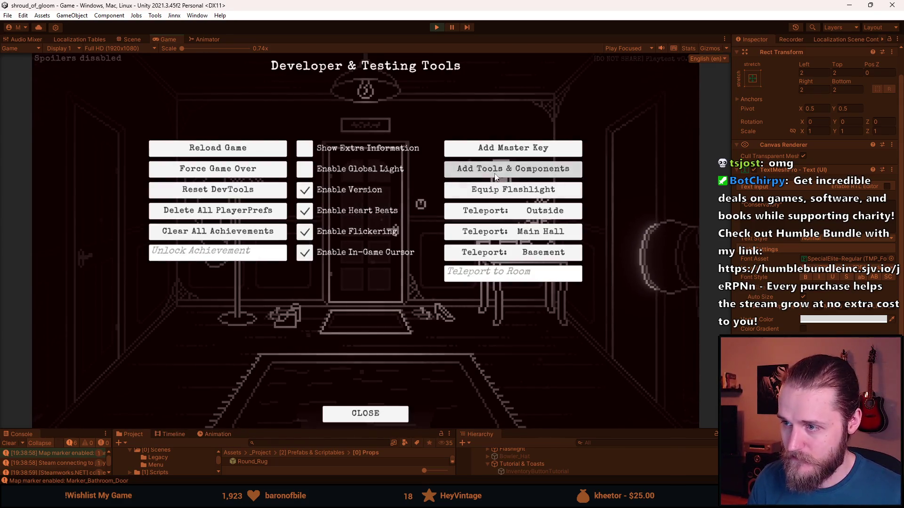
key("grave")
left_click(116, 414)
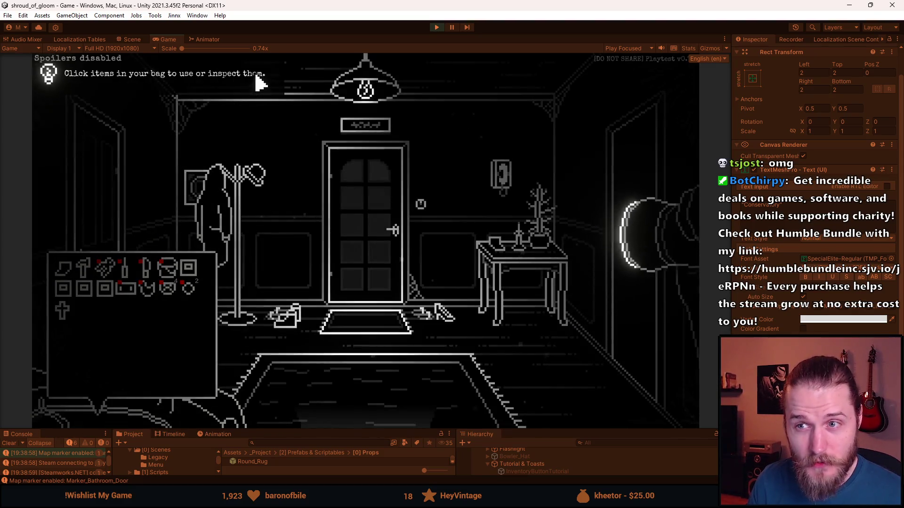
left_click(134, 275)
left_click(375, 221)
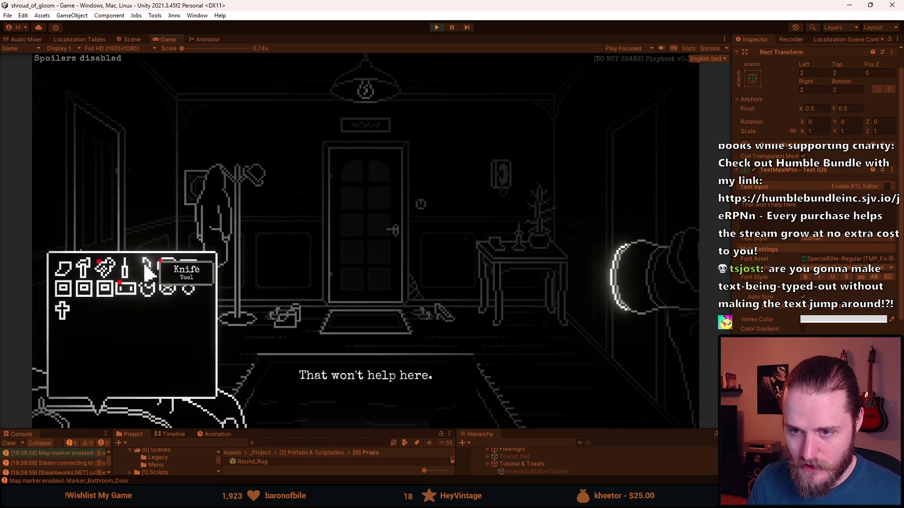
left_click(165, 269)
left_click(347, 222)
mouse_move(118, 395)
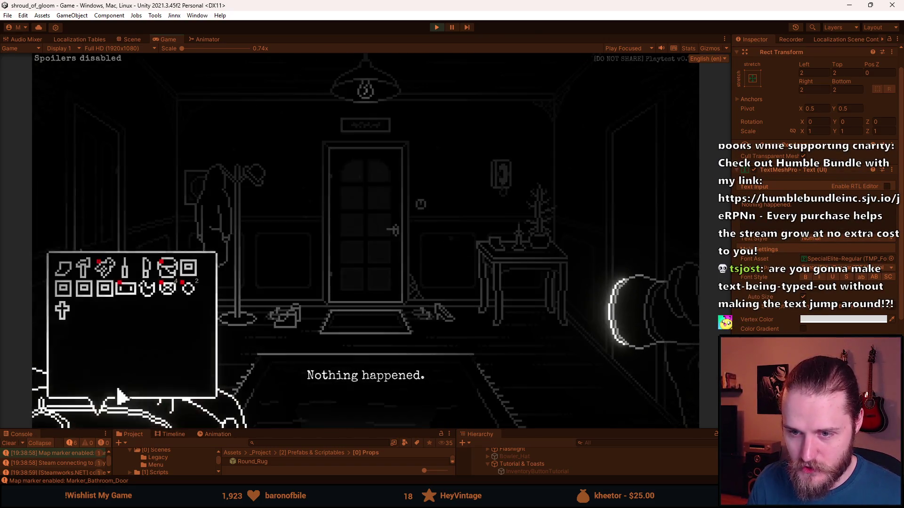
left_click(133, 264)
left_click(382, 202)
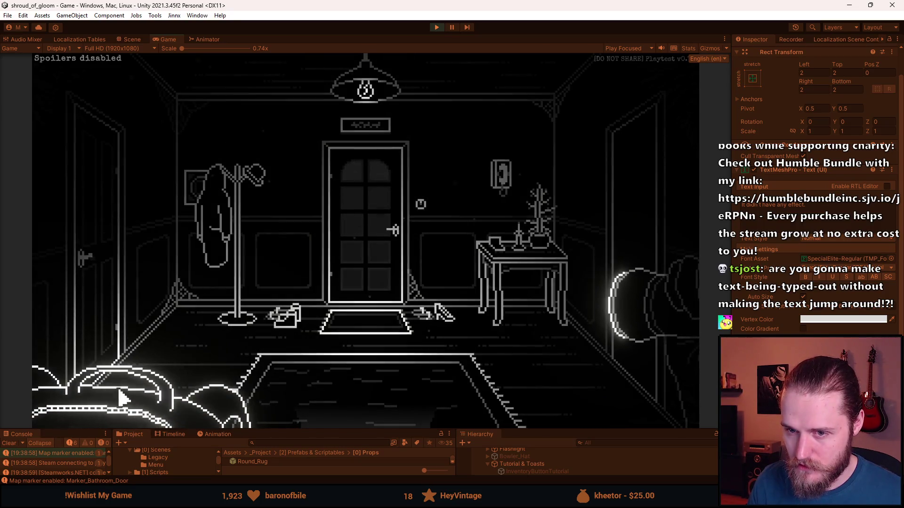
Toggle the inventory, walk from the hallway into the foyer, and stop play mode.
left_click(121, 398)
left_click(106, 379)
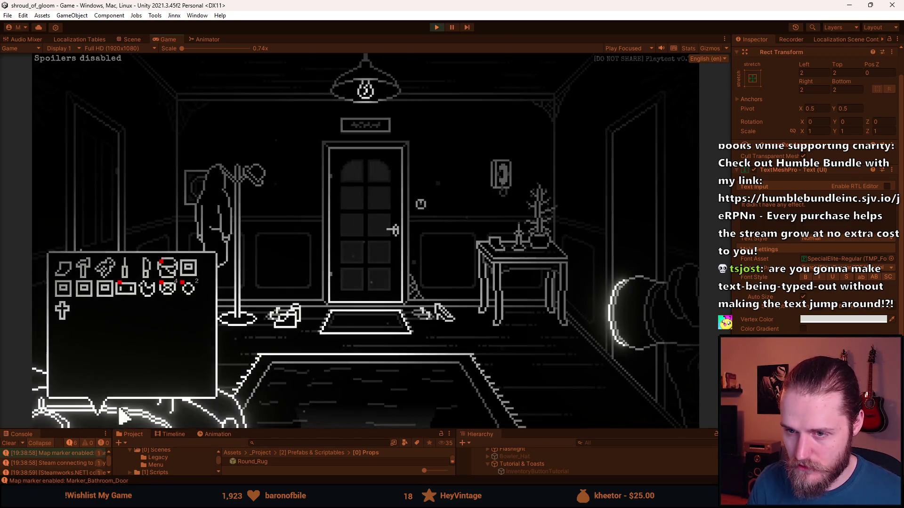
left_click(394, 401)
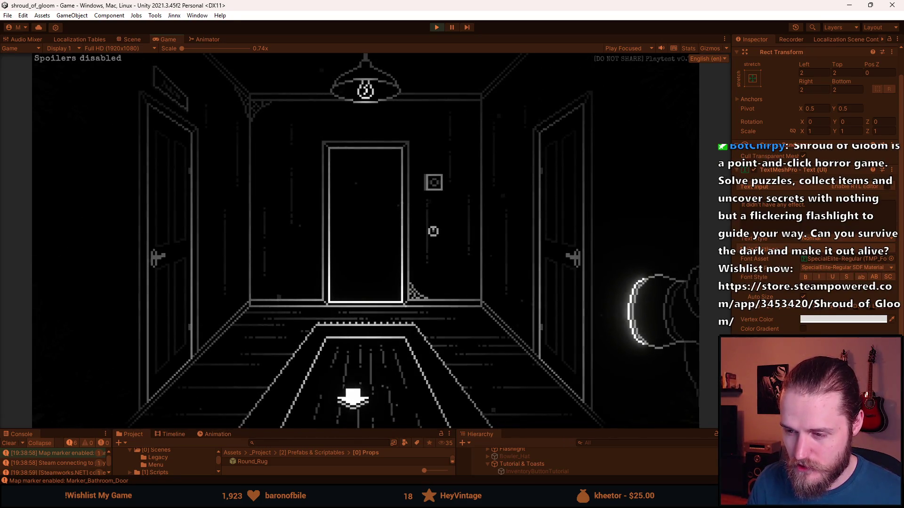
left_click(372, 346)
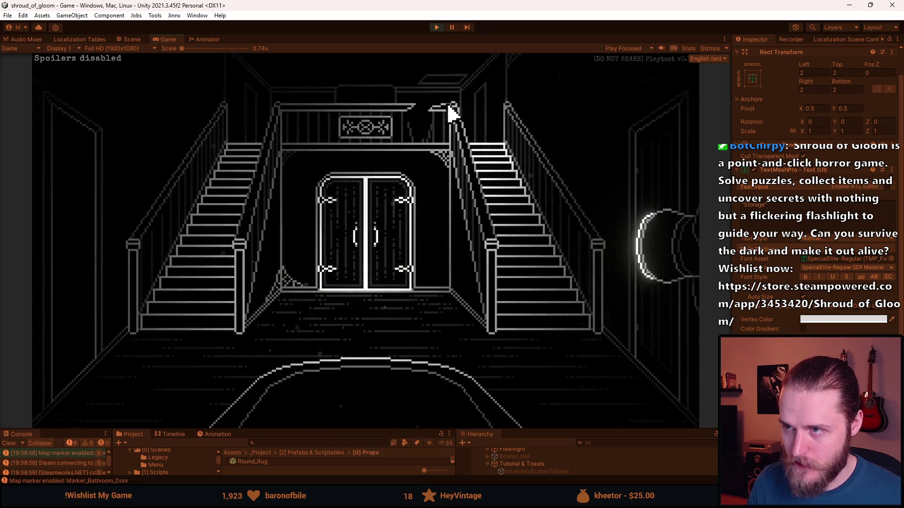
key("ctrl+p")
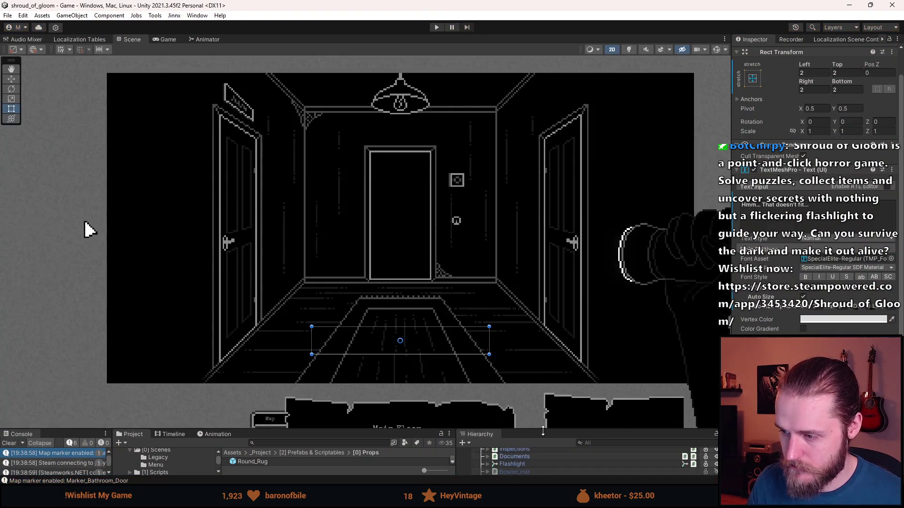
Enable First_Entrance_Room, select its Sign, save the scene and start play mode.
left_click_drag(541, 430, 533, 305)
scroll(539, 411, "down", 10)
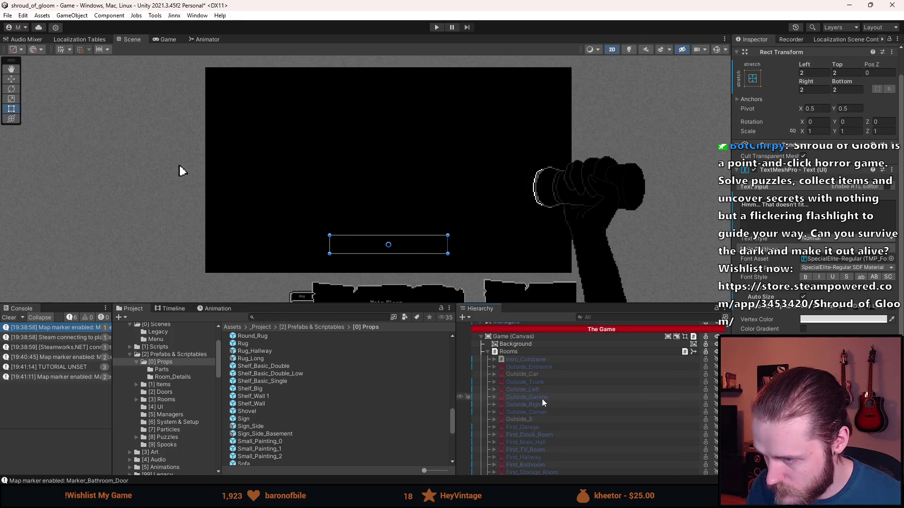
scroll(541, 400, "down", 2)
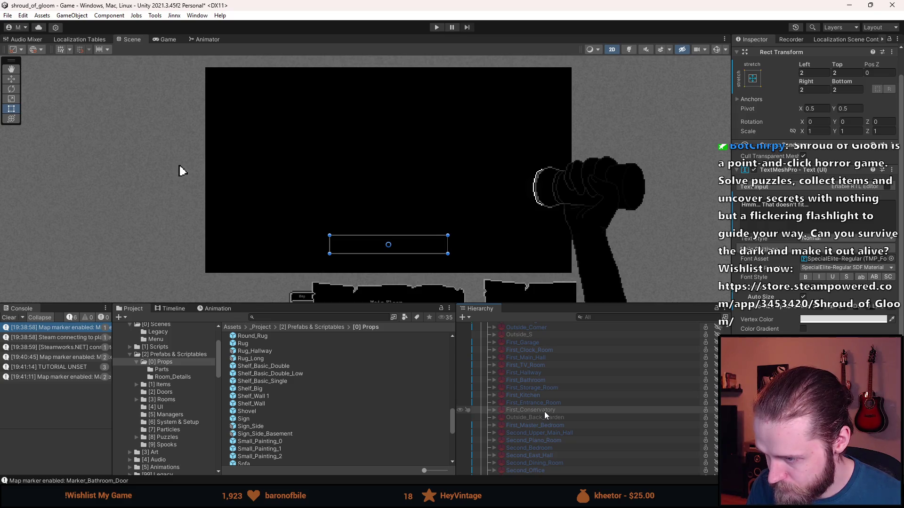
left_click(494, 403)
scroll(528, 417, "down", 2)
scroll(529, 420, "down", 5)
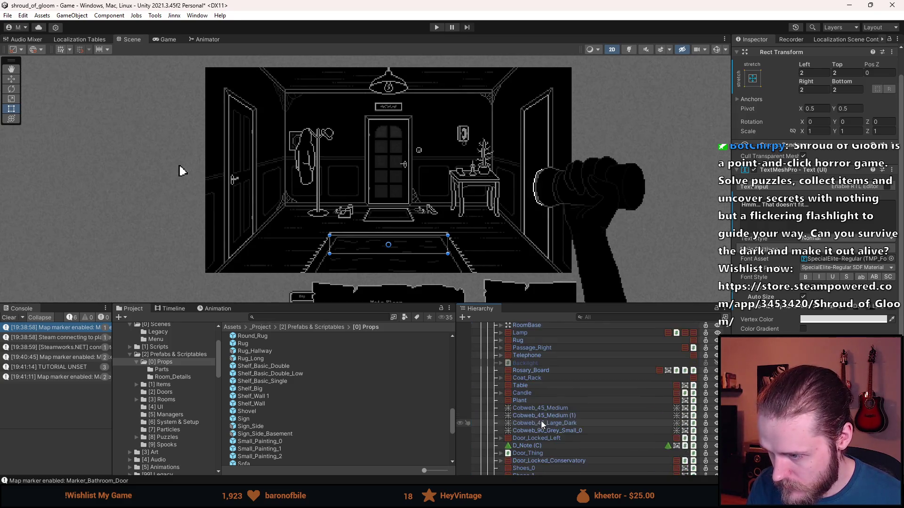
left_click(538, 451)
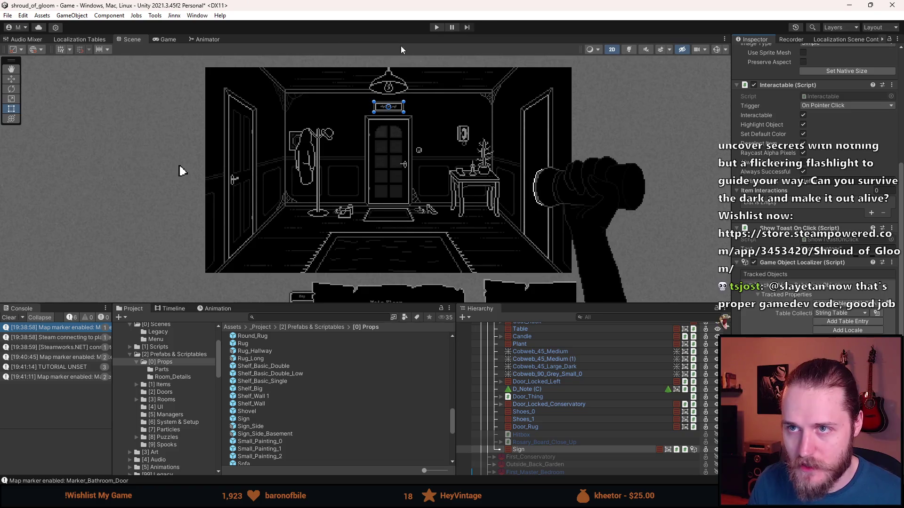
key("ctrl+s")
left_click(435, 30)
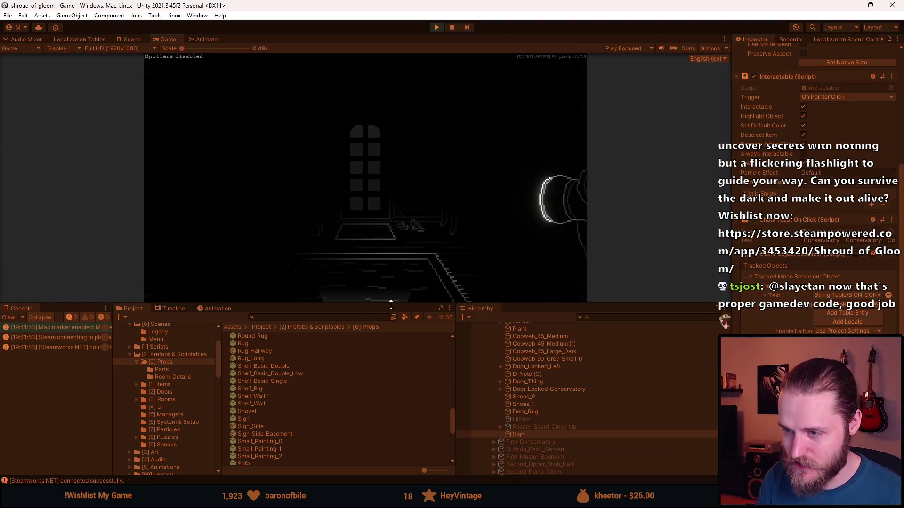
Drag the Game view splitter down to enlarge the running game.
left_click_drag(390, 305, 391, 429)
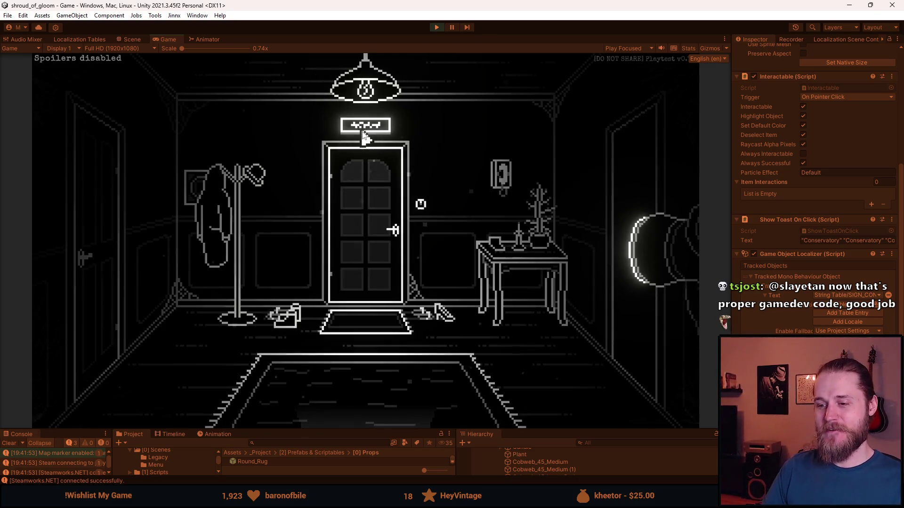
Trigger the Conservatory sign's toast twice to watch it type out, then stop the game.
left_click(364, 136)
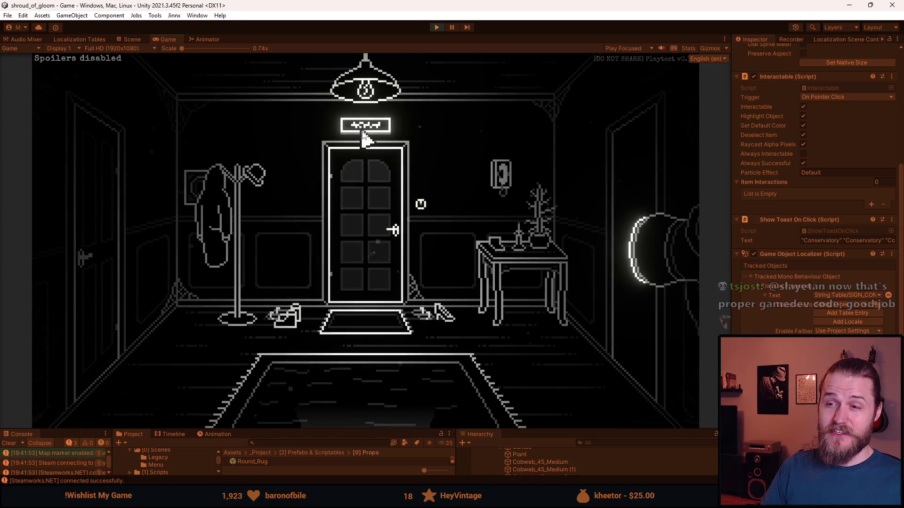
left_click(363, 134)
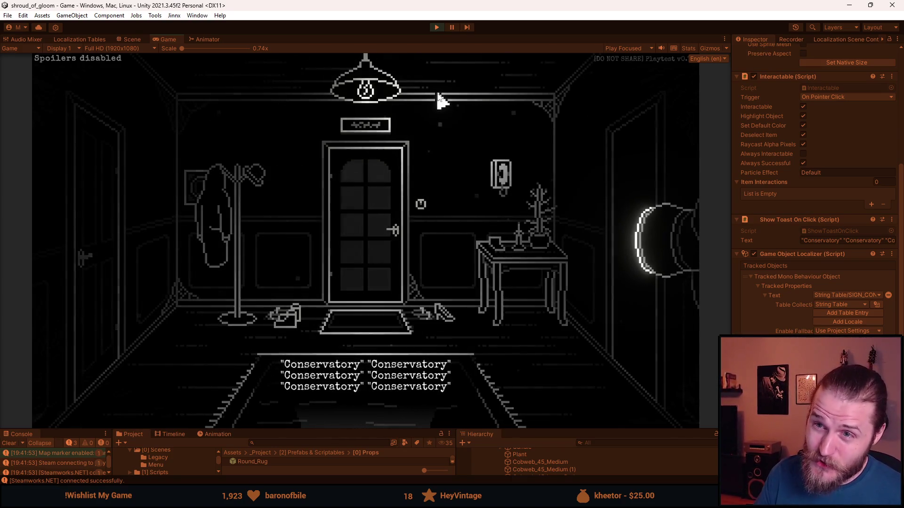
left_click(436, 26)
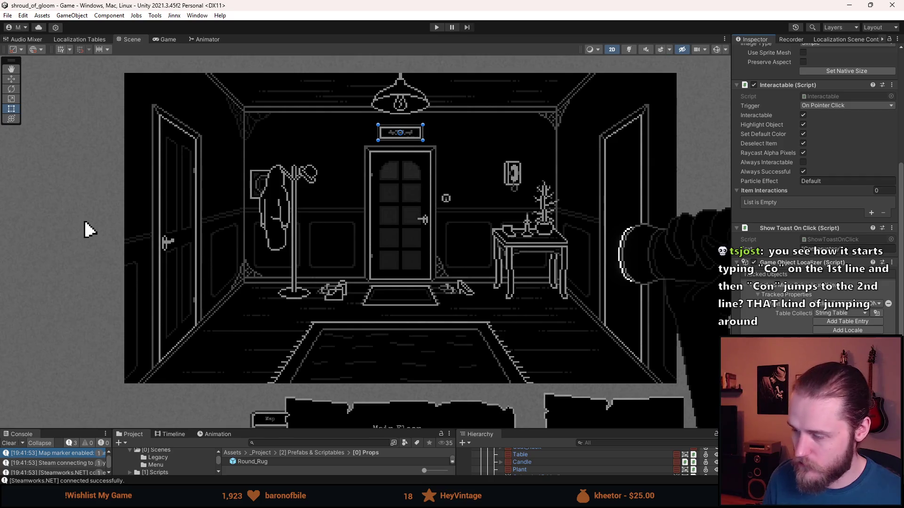
Enter Play mode again with Ctrl+P and wait for the scripts to reload.
key("ctrl+p")
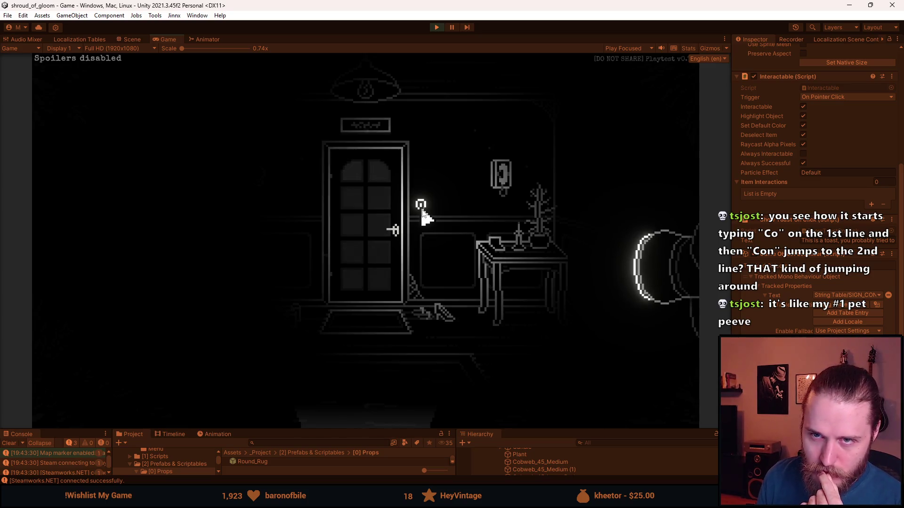
Turn on the entrance room lights and try interacting with the chair and coat rack.
left_click(422, 209)
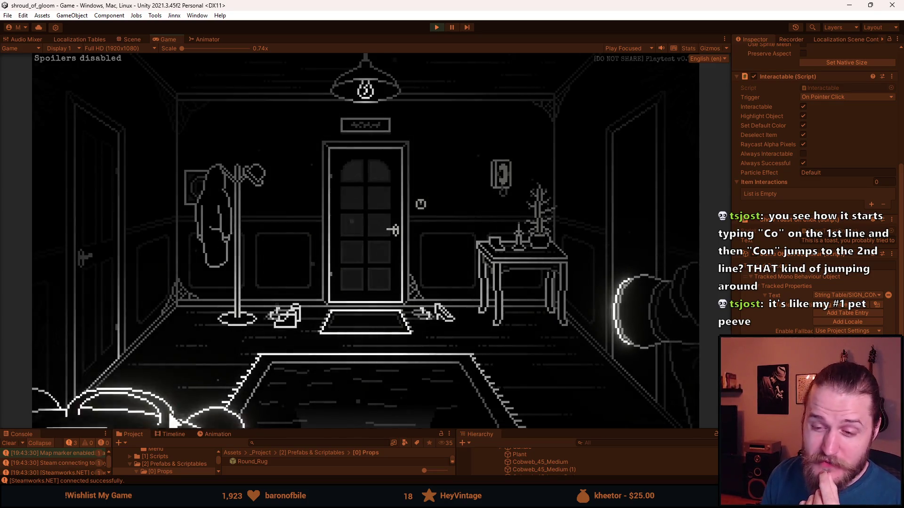
left_click(151, 416)
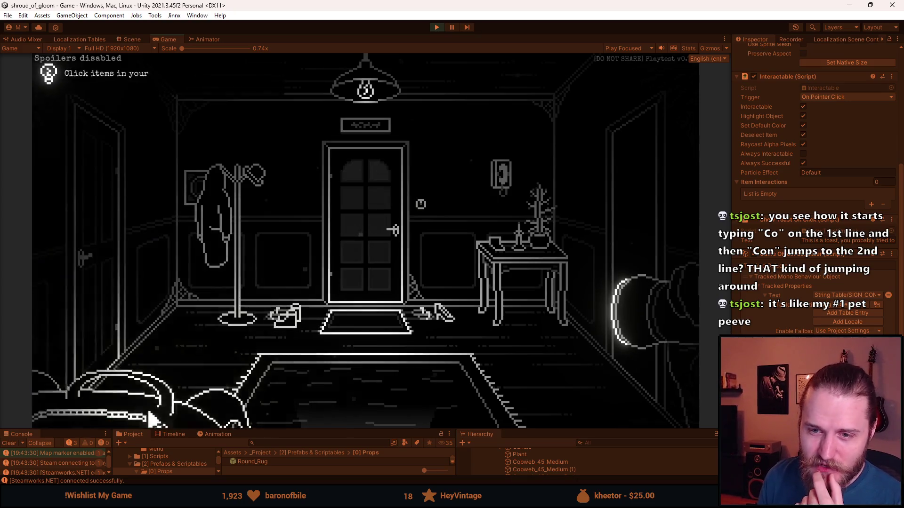
left_click(154, 416)
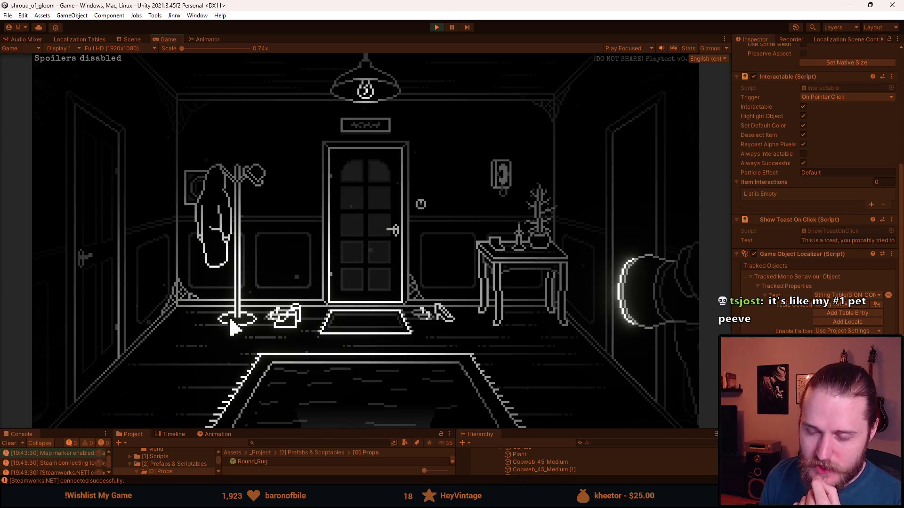
left_click(247, 292)
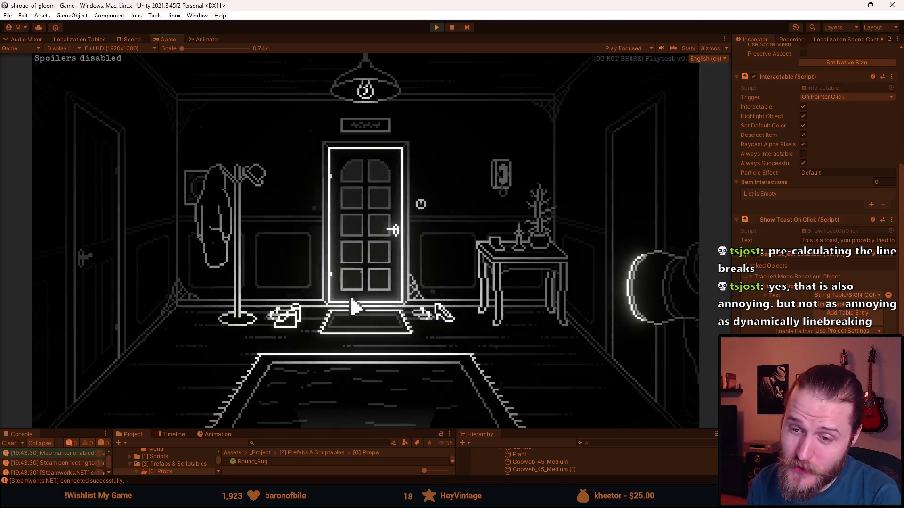
Open and close the inventory bag, then trigger the sign's fallback toast message.
left_click(126, 414)
left_click(133, 414)
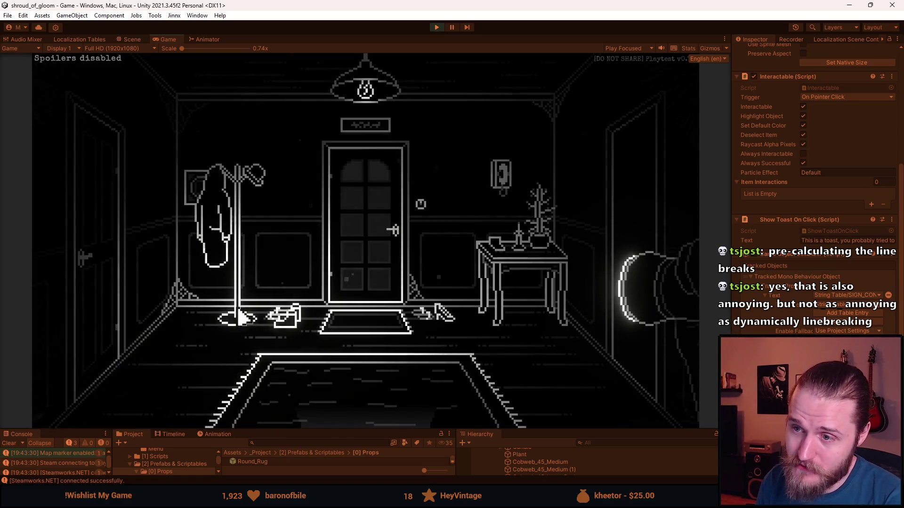
left_click(372, 139)
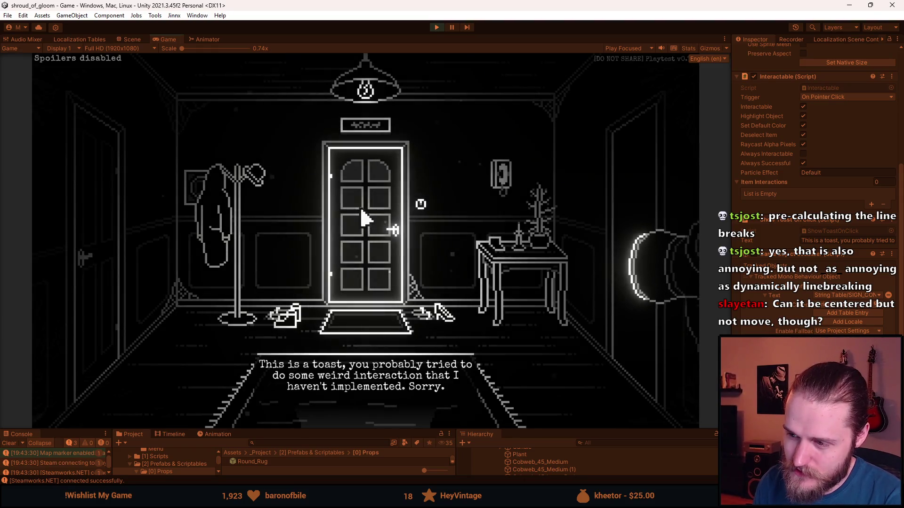
left_click(366, 133)
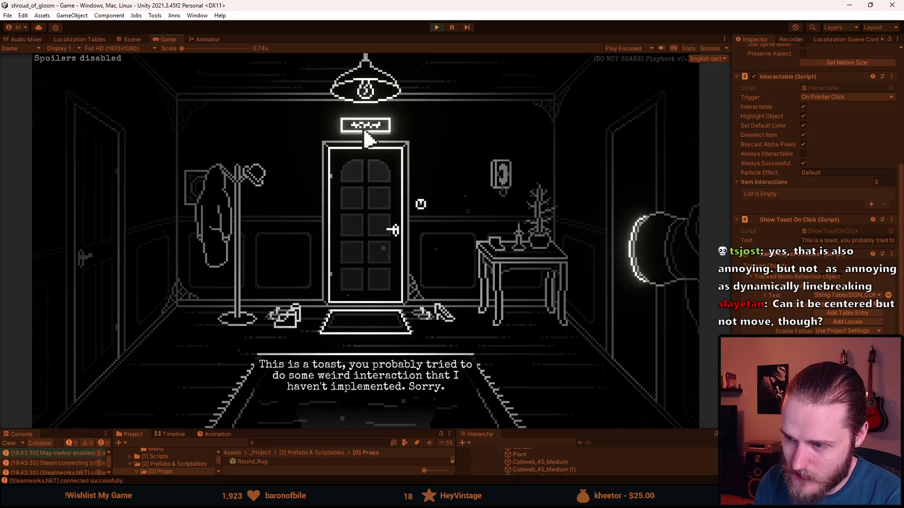
left_click(372, 137)
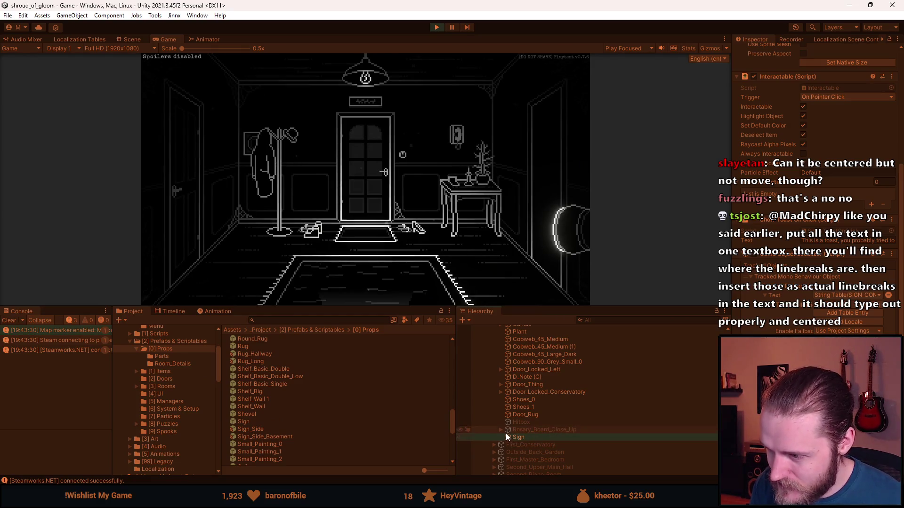
Select the Toast's Text (TMP) child under UI > Tutorial & Toasts in the Hierarchy.
scroll(505, 435, "down", 10)
scroll(504, 439, "down", 3)
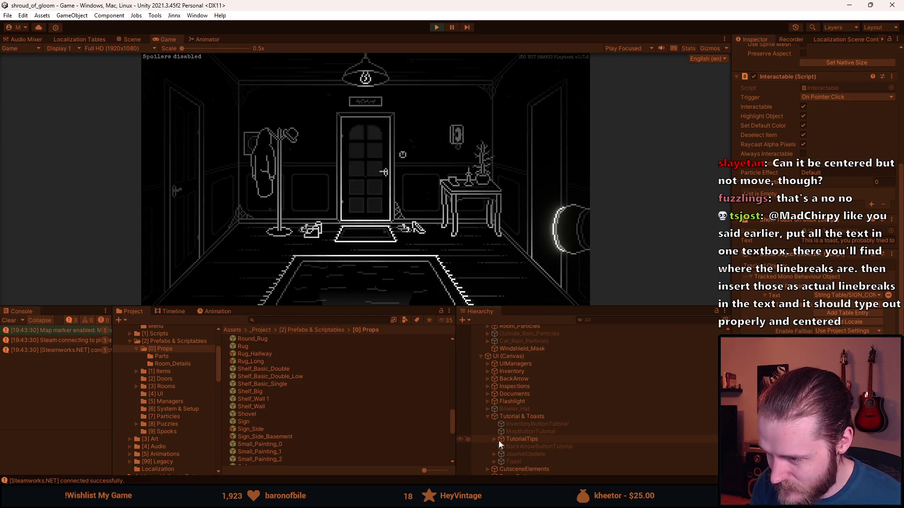
left_click(509, 462)
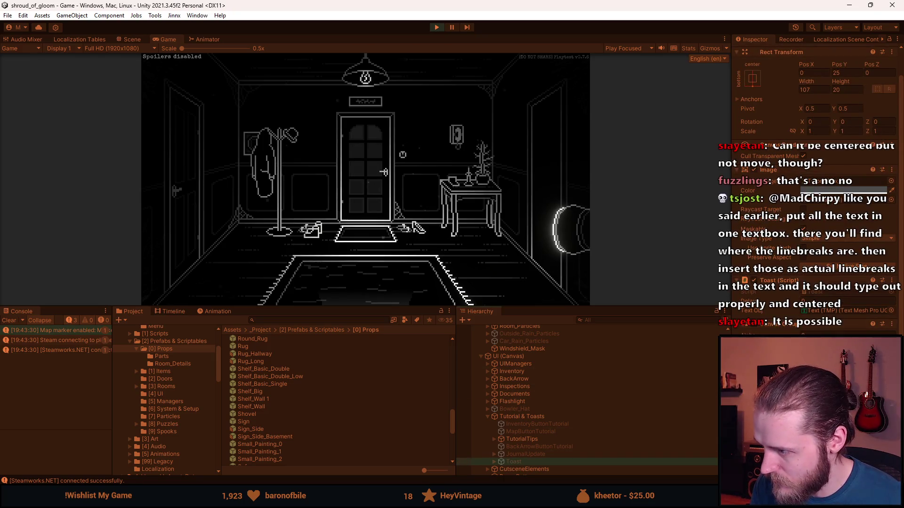
left_click(495, 462)
left_click(526, 469)
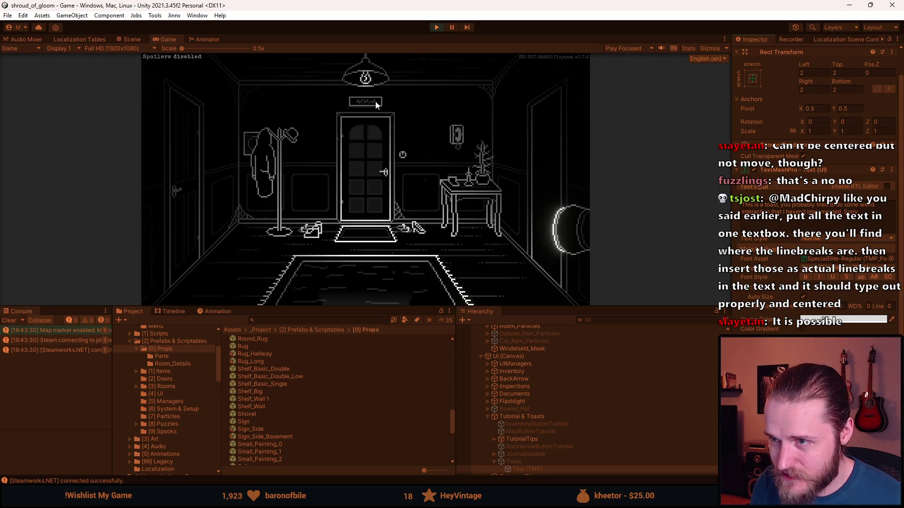
Click the door sign in the Game view to watch the fallback toast type out.
left_click(375, 107)
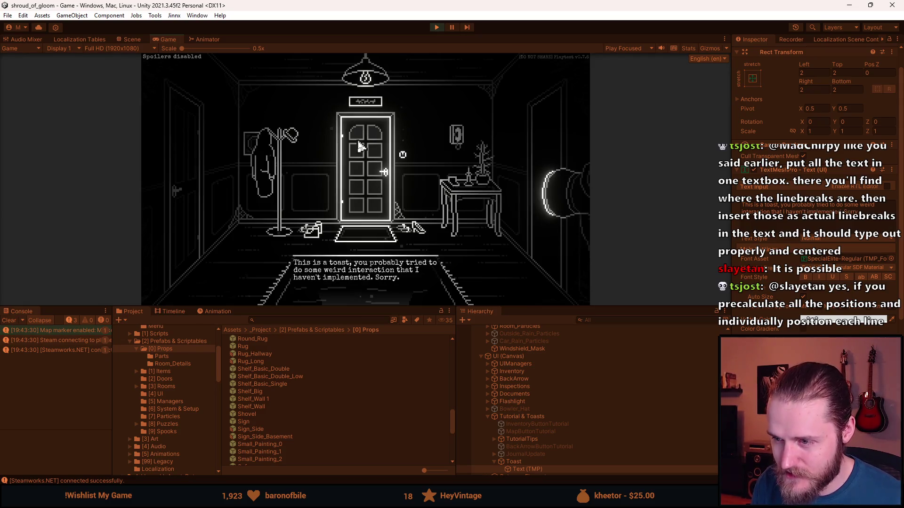
key("alt+Tab")
key("Escape")
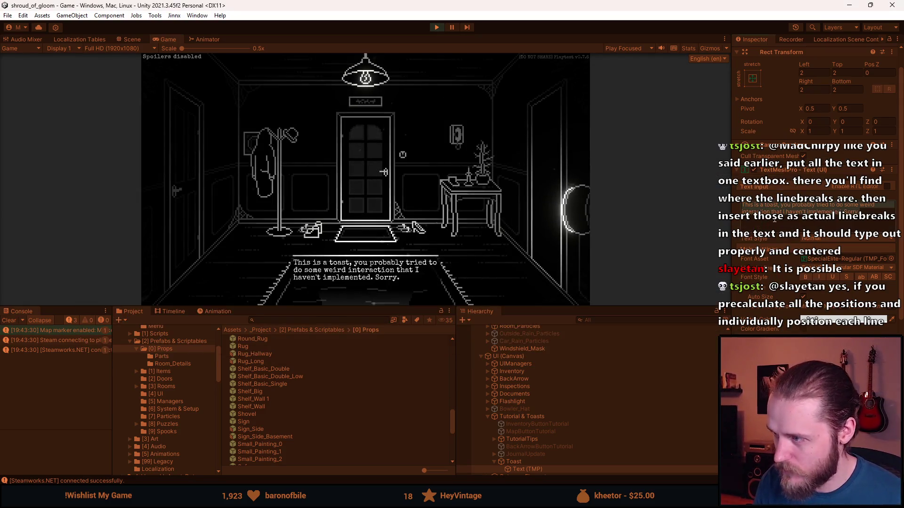
scroll(550, 401, "up", 10)
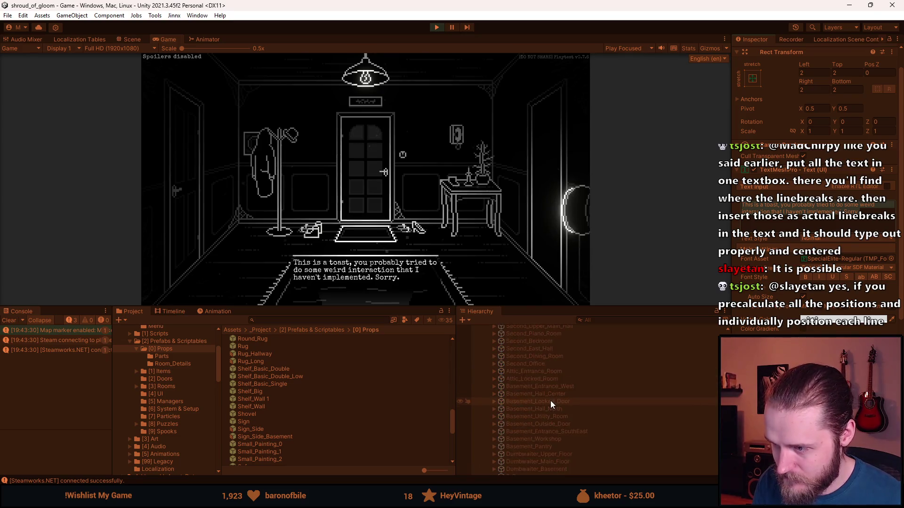
scroll(550, 403, "up", 2)
Select the Sign object and replay its Conservatory toast, enlarging the Game view to watch it.
left_click(541, 382)
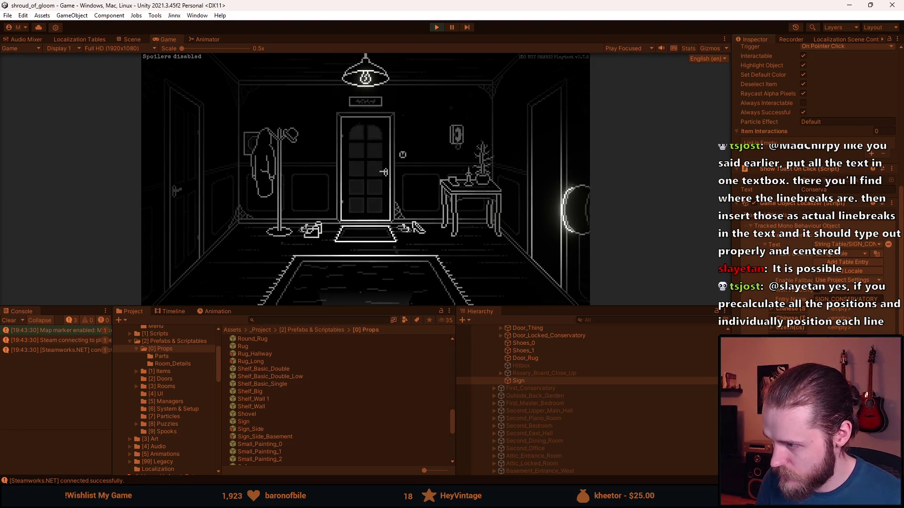
left_click(366, 105)
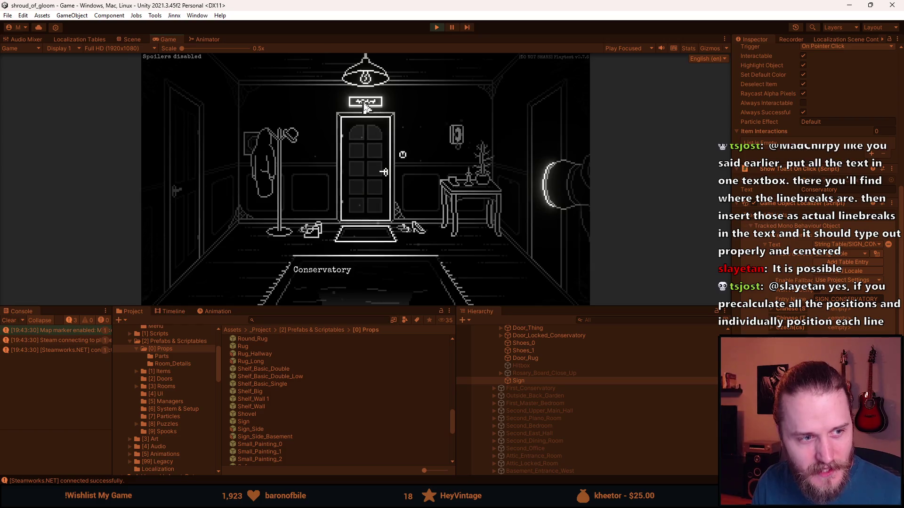
left_click(366, 105)
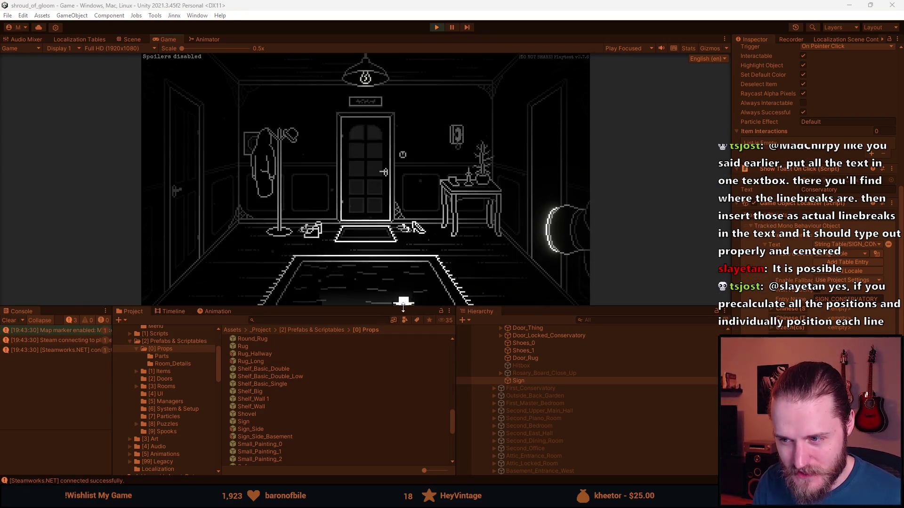
left_click_drag(394, 307, 386, 413)
left_click(363, 123)
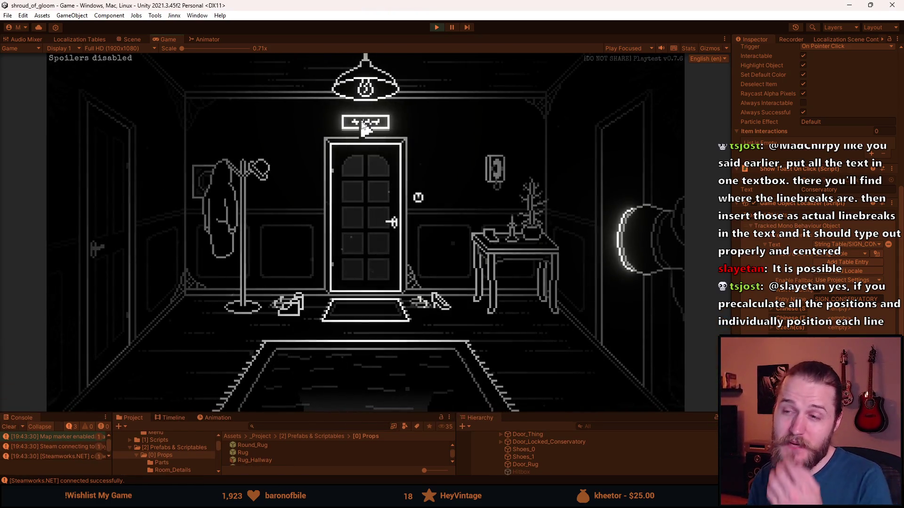
left_click(363, 124)
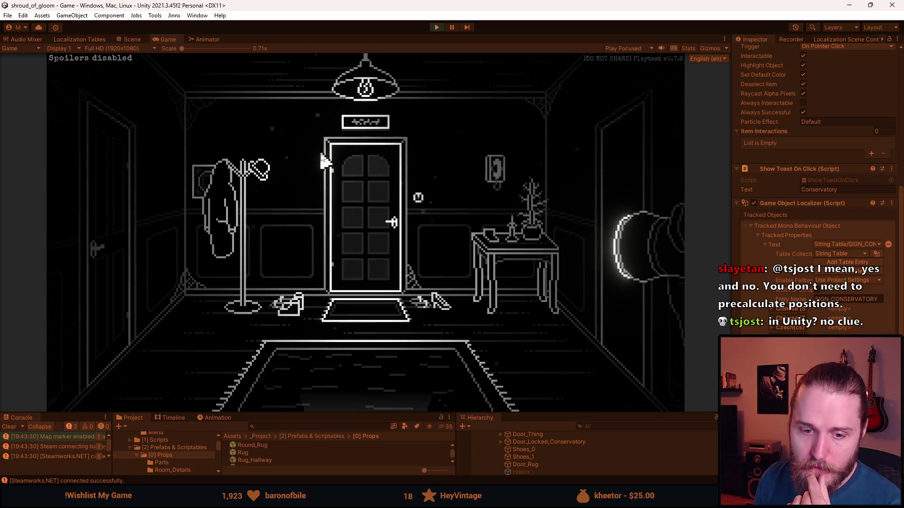
Click the sign above the door to show its Conservatory toast.
left_click(356, 124)
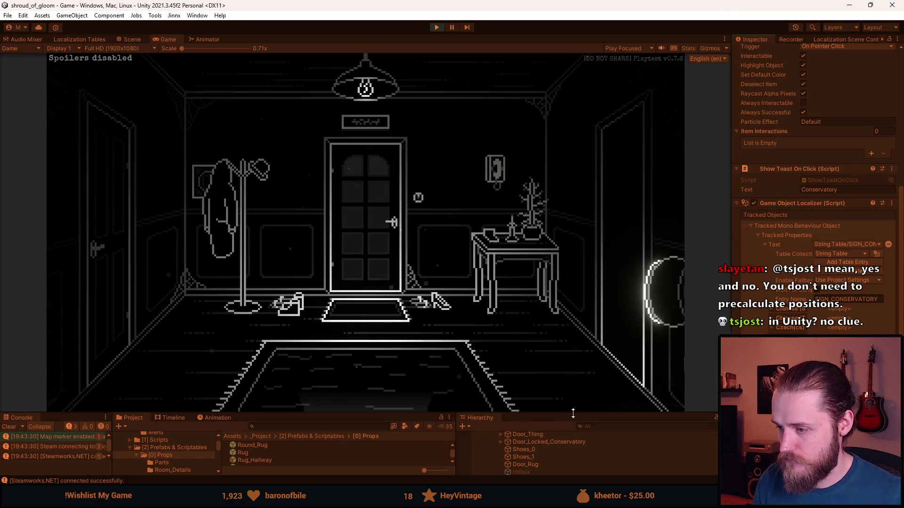
Shrink the Game view and inspect TutorialTips and the Toast's Text (TMP) in the Hierarchy.
left_click_drag(632, 413, 588, 225)
scroll(574, 364, "down", 5)
scroll(564, 381, "down", 4)
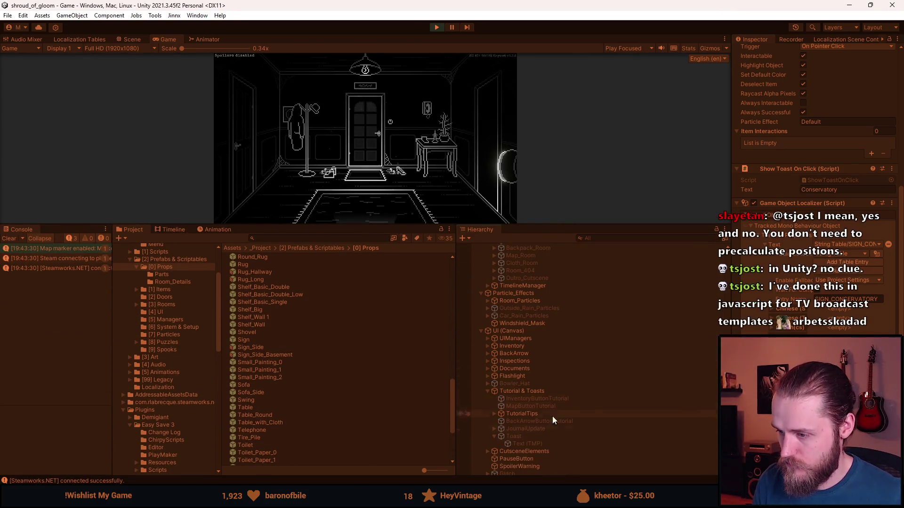
left_click(503, 415)
left_click(493, 413)
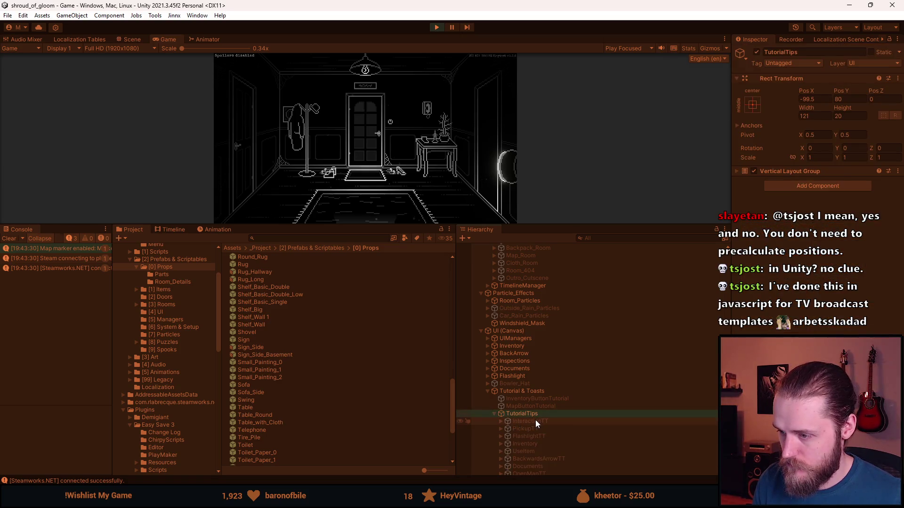
scroll(535, 420, "down", 3)
left_click(495, 359)
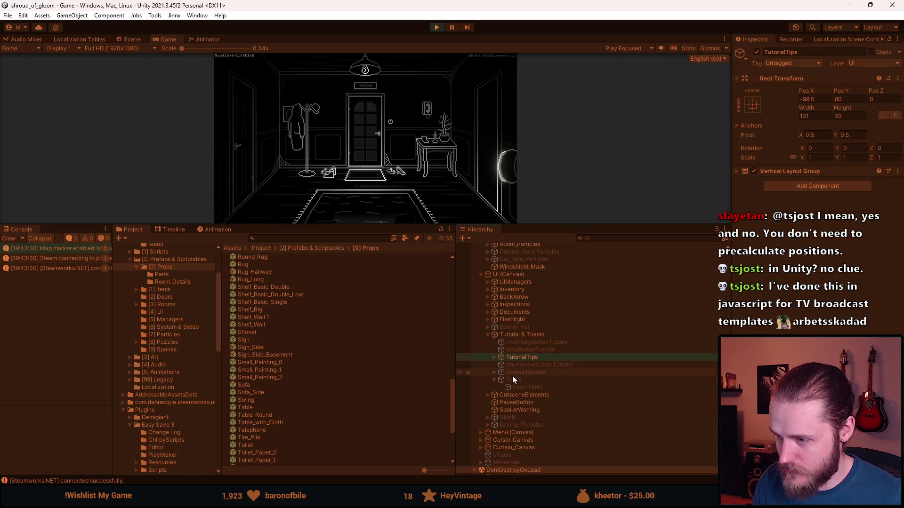
left_click(531, 388)
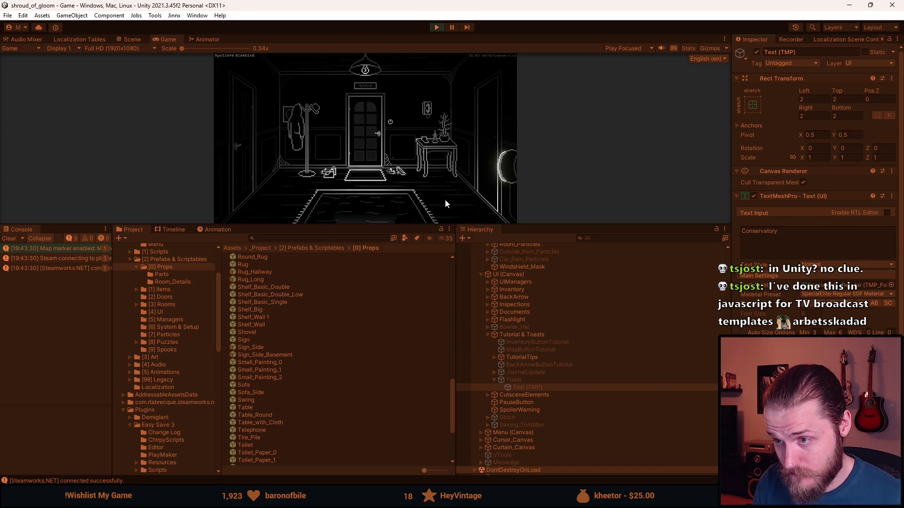
Select the Sign and start replacing its Show Toast On Click text with 'This is an exam…'.
scroll(541, 367, "down", 10)
left_click(542, 357)
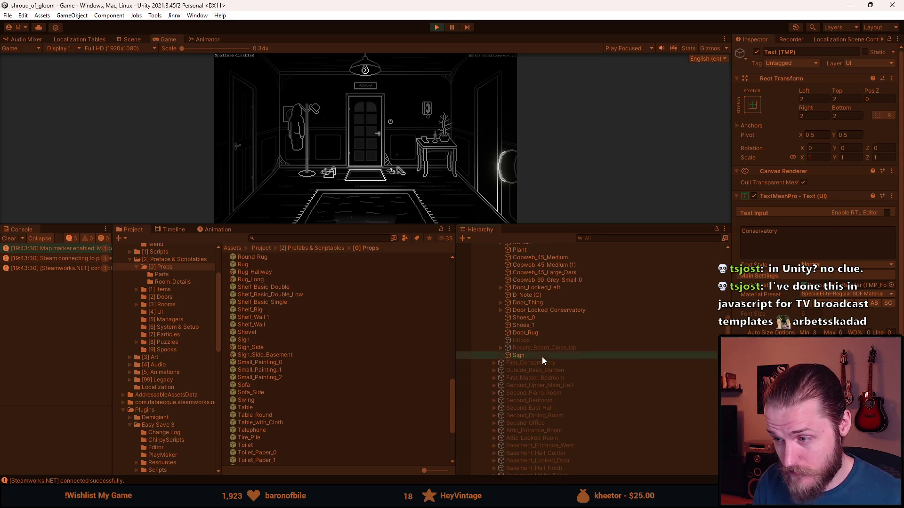
scroll(753, 325, "down", 5)
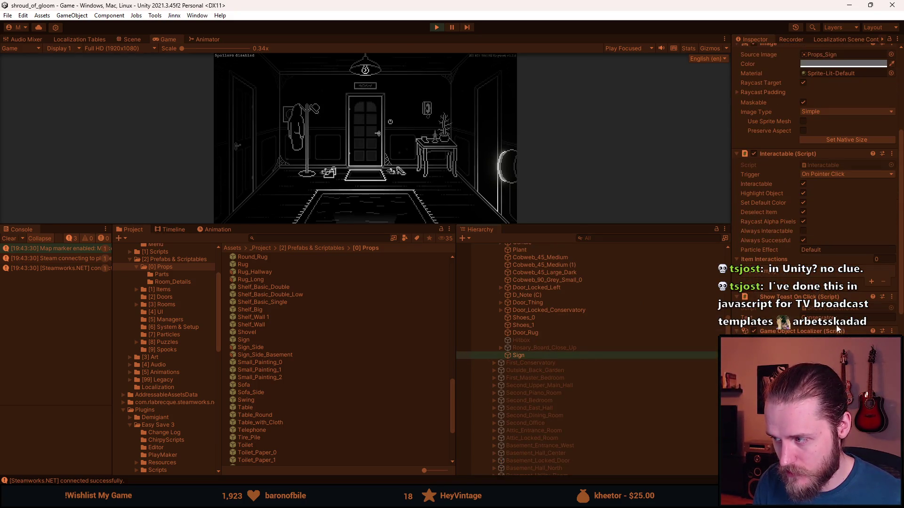
scroll(837, 328, "down", 4)
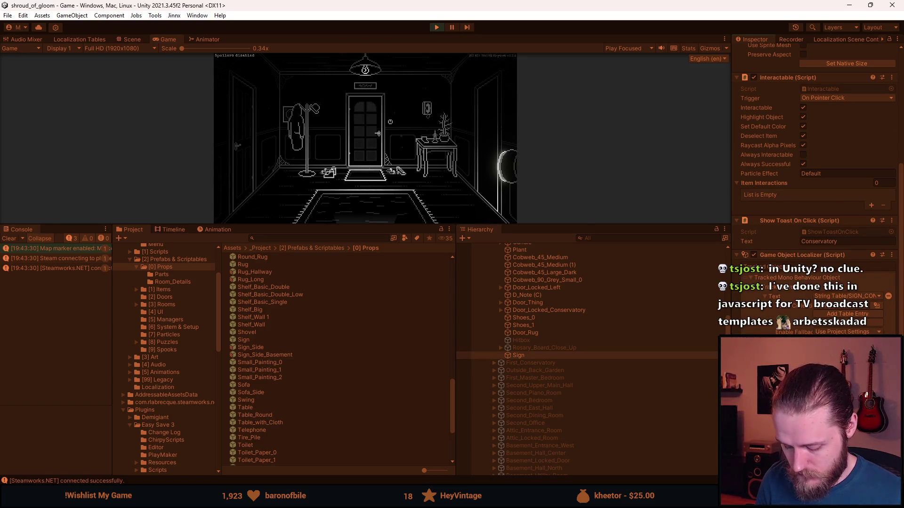
type("This is an exam")
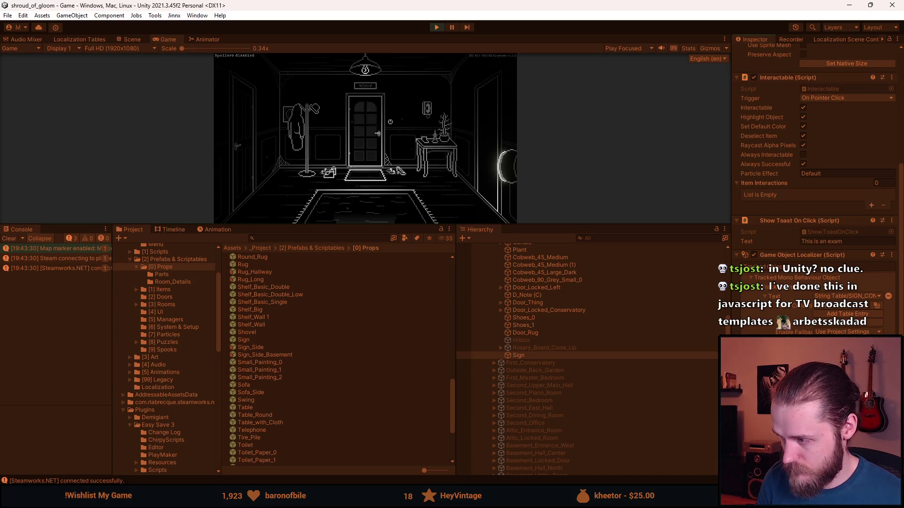
type("ple toast that pops u")
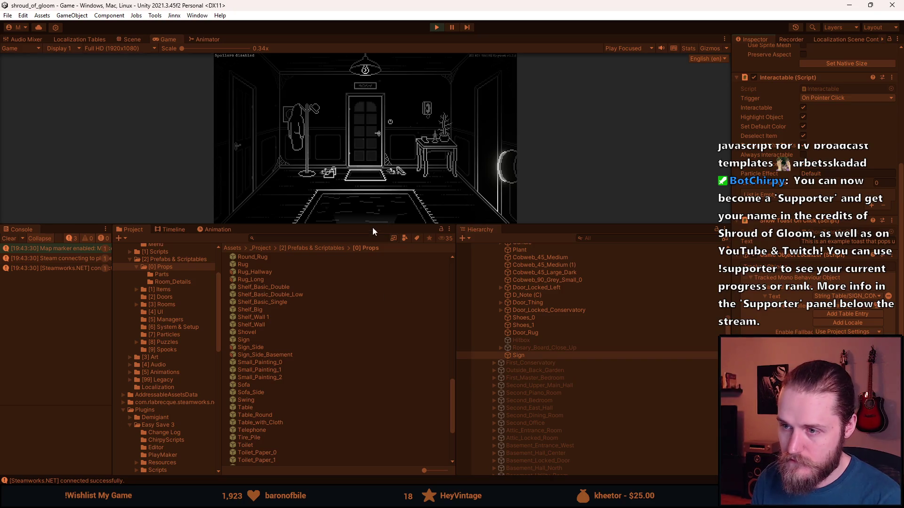
Enlarge the Game view and trigger the sign's new two-line example toast twice, then shrink the view.
left_click_drag(377, 226, 342, 436)
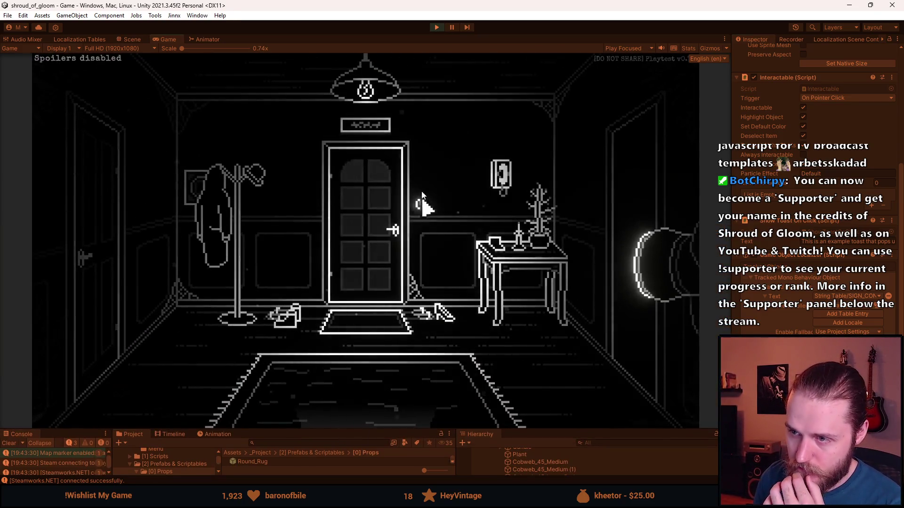
left_click(364, 128)
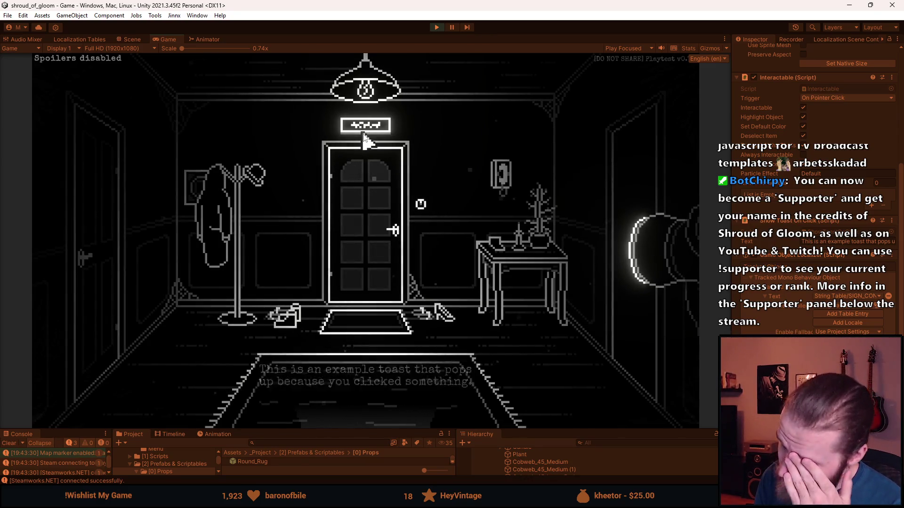
left_click(369, 132)
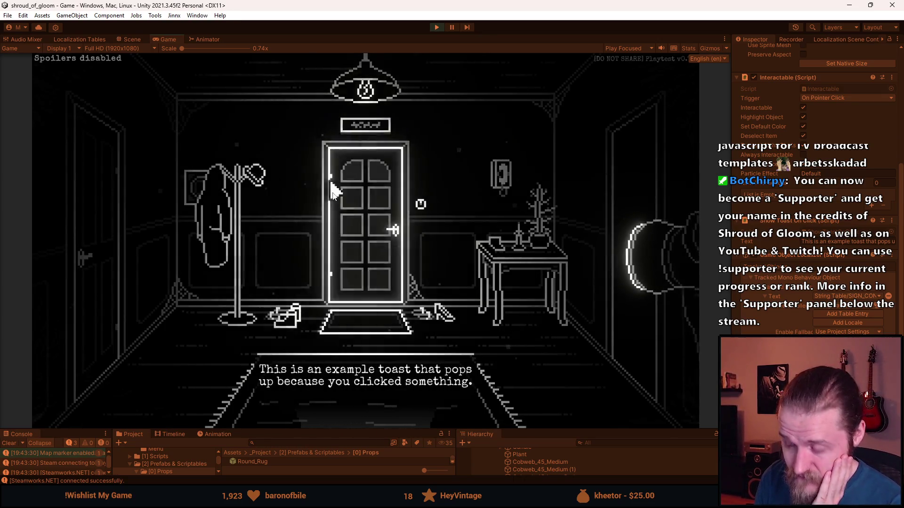
left_click_drag(376, 431, 376, 285)
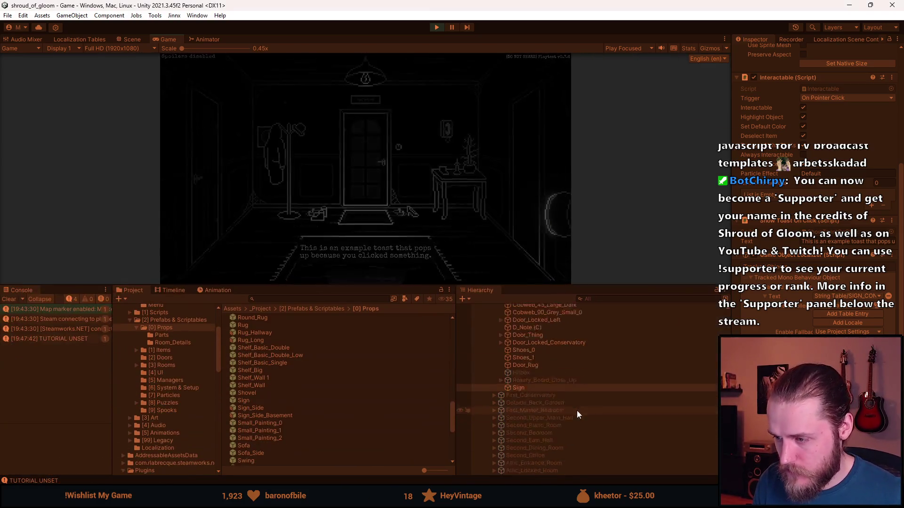
Select the Toast object in the Hierarchy to show its components.
key("alt+Tab")
scroll(580, 424, "down", 10)
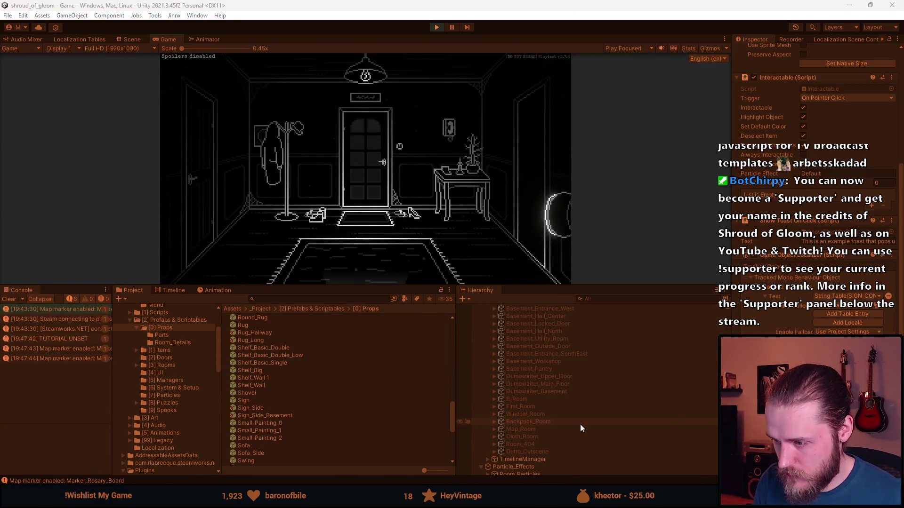
scroll(529, 452, "down", 3)
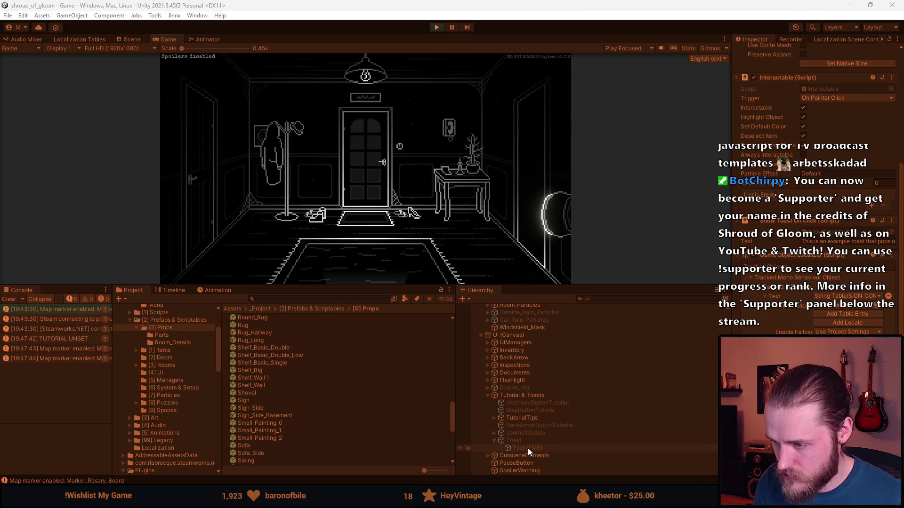
left_click(522, 440)
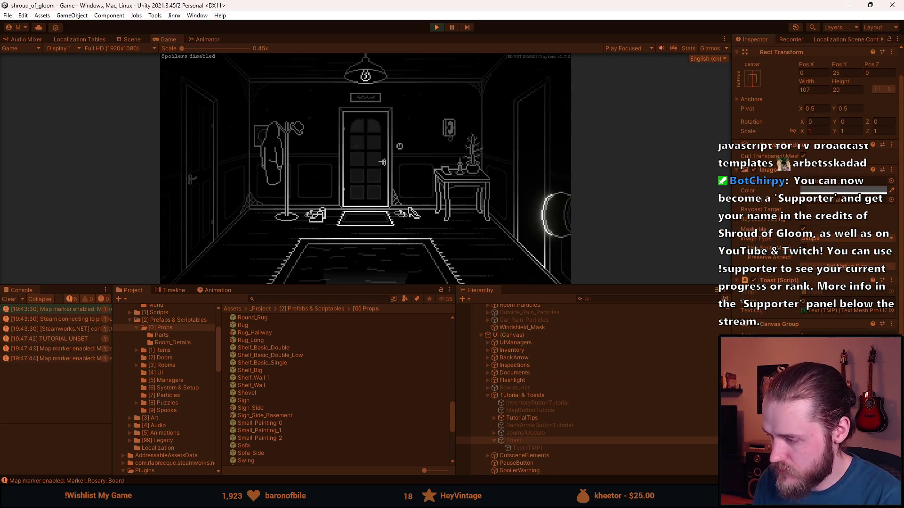
Replay the sign's example toast several times to watch it type out letter by letter.
left_click(366, 101)
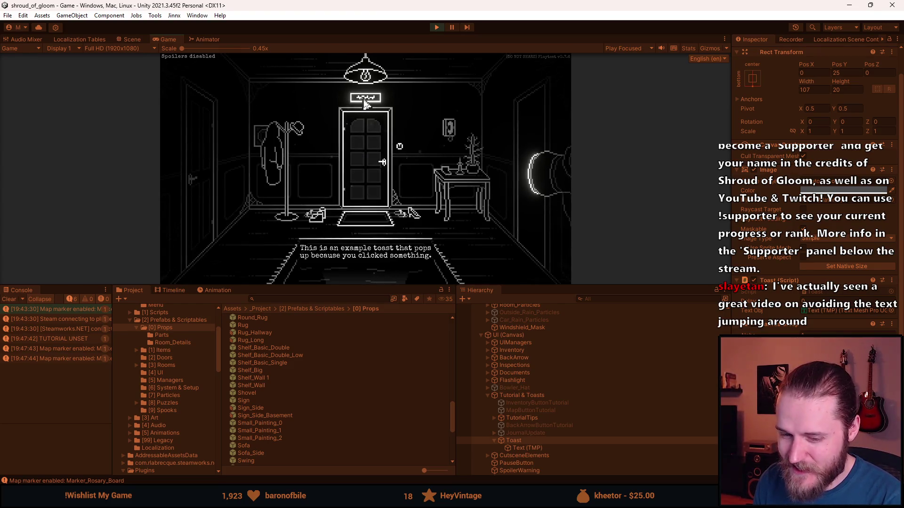
left_click(366, 103)
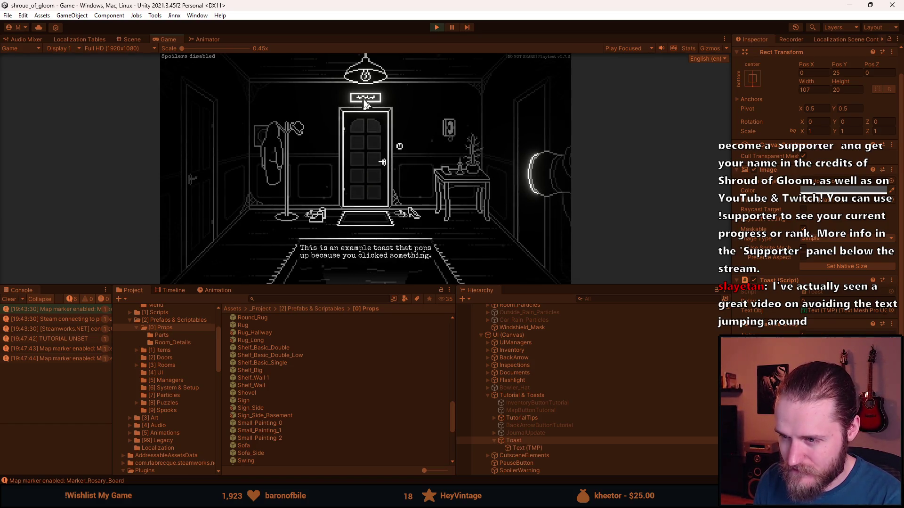
left_click(365, 102)
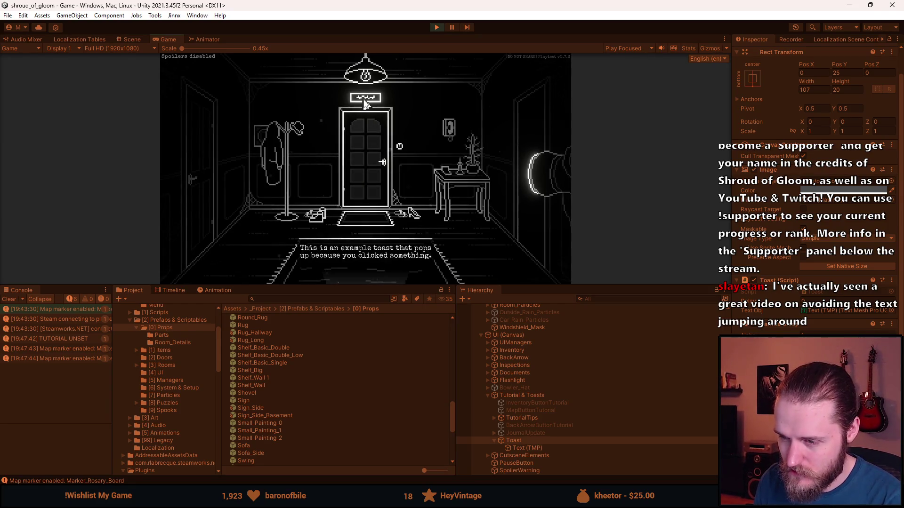
left_click(365, 103)
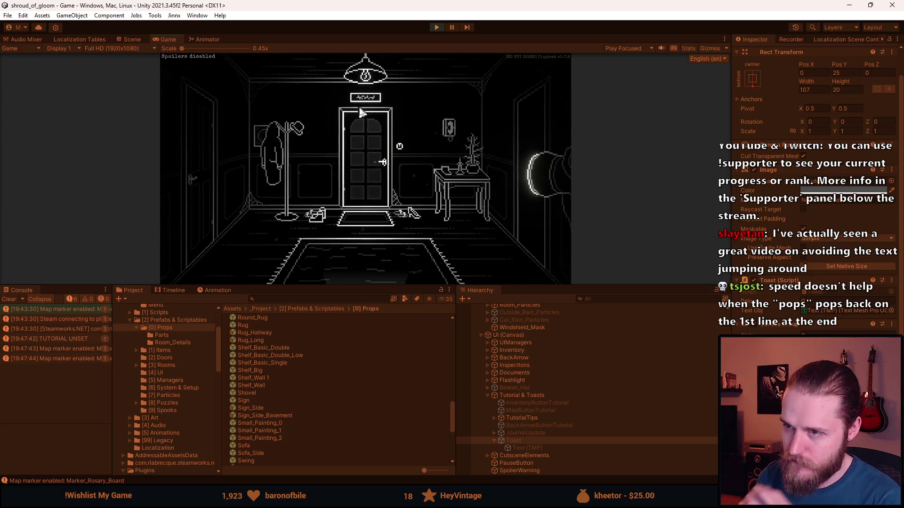
left_click(371, 115)
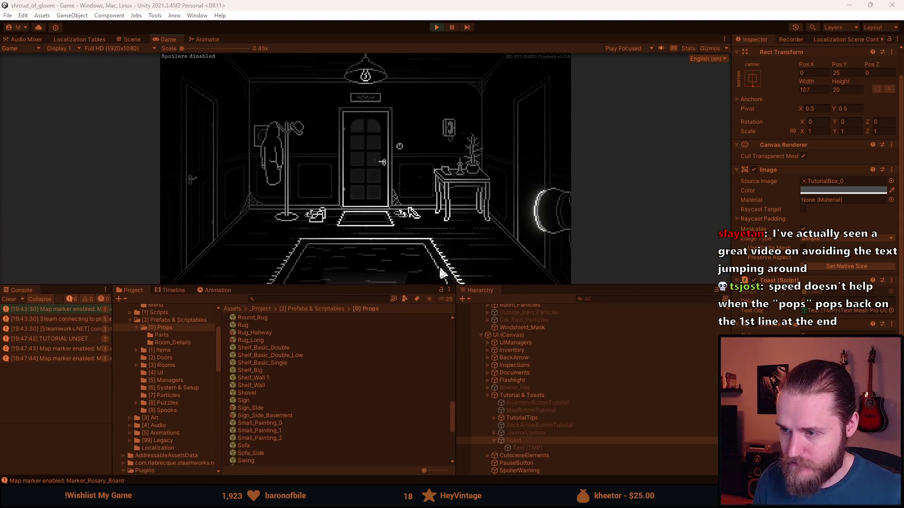
left_click_drag(431, 285, 433, 430)
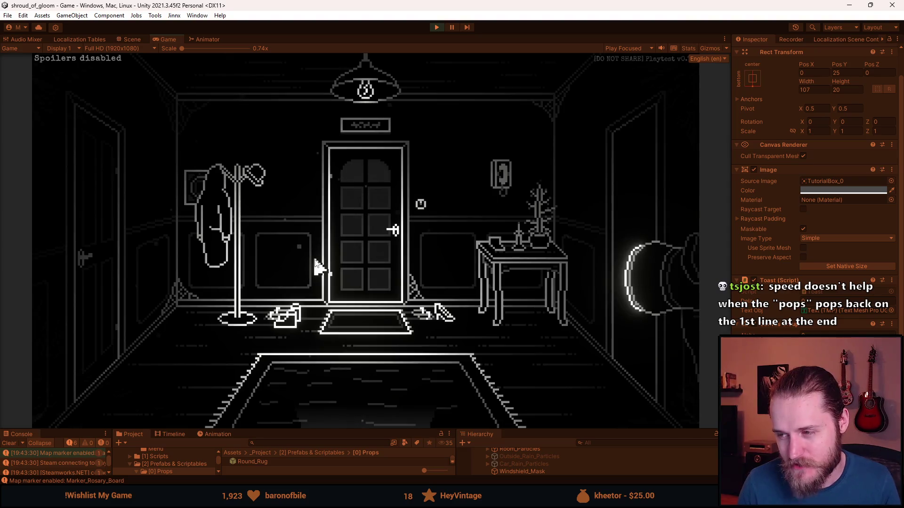
Replay the example toast twice to watch its lines rewrap while typing, then shrink the Game view.
left_click(380, 122)
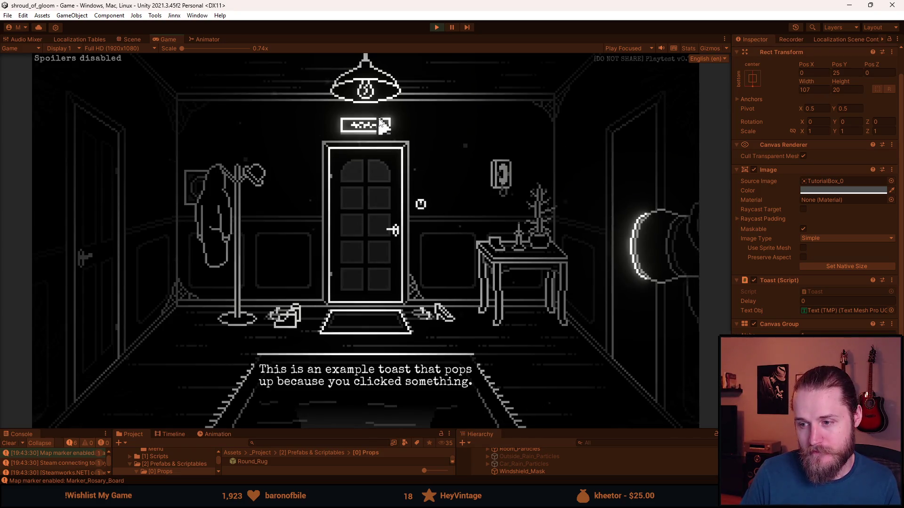
left_click(380, 121)
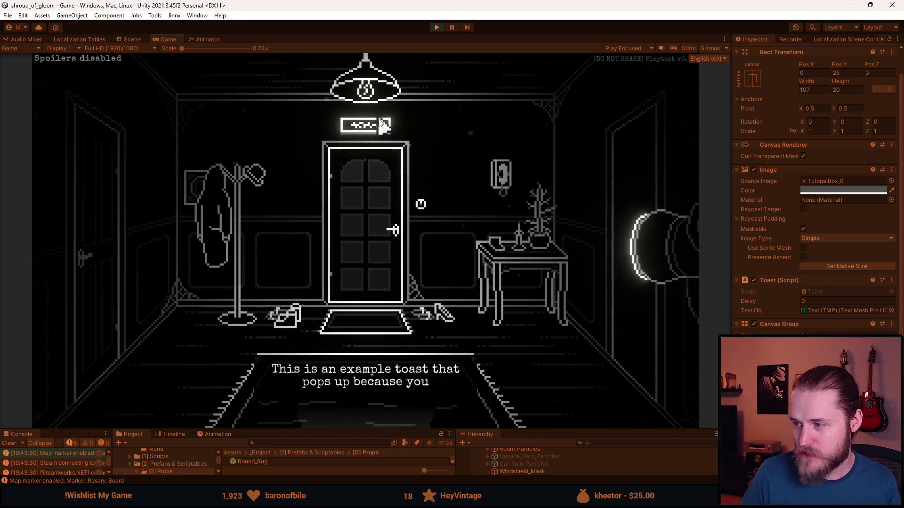
left_click_drag(534, 428, 534, 340)
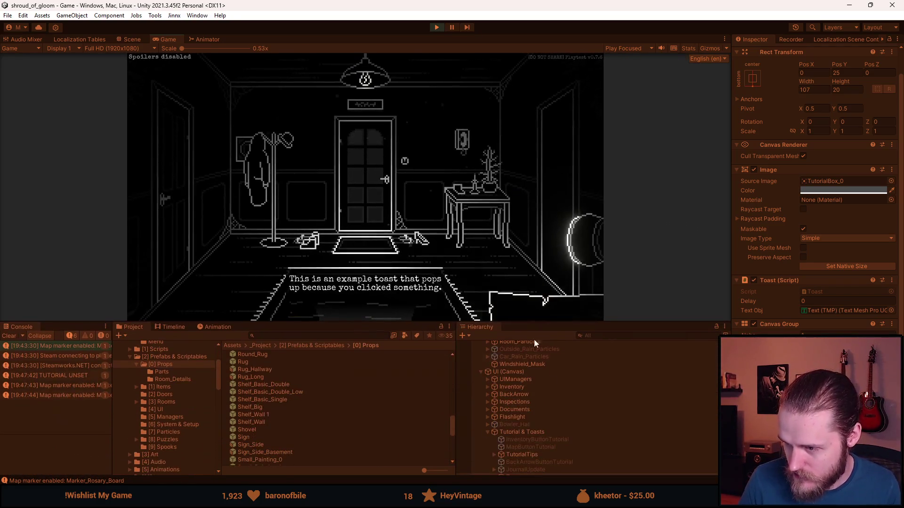
Turn off Auto Size on the toast's Text (TMP) and start editing its Font Size.
scroll(558, 410, "down", 3)
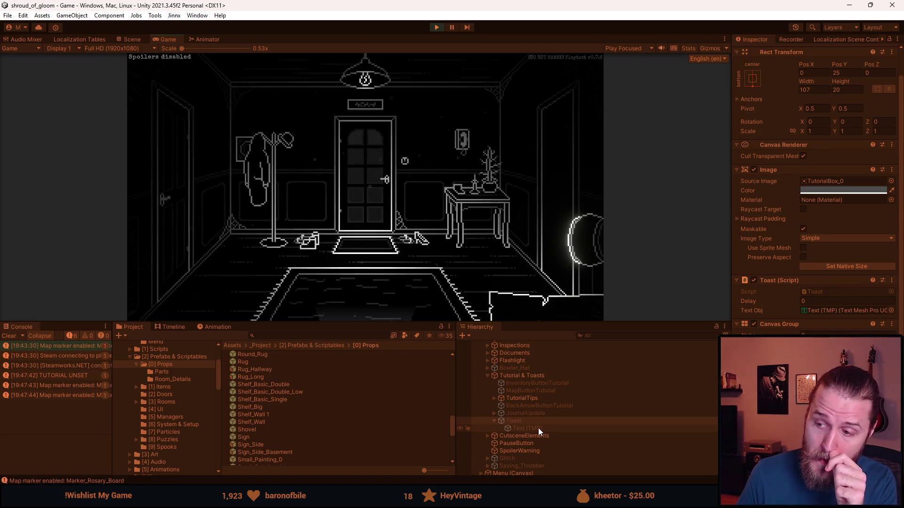
left_click(538, 428)
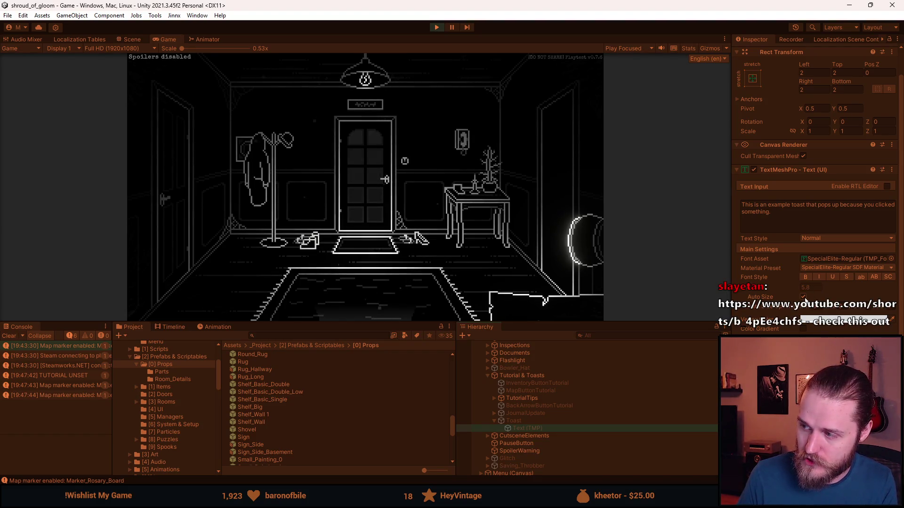
left_click(803, 297)
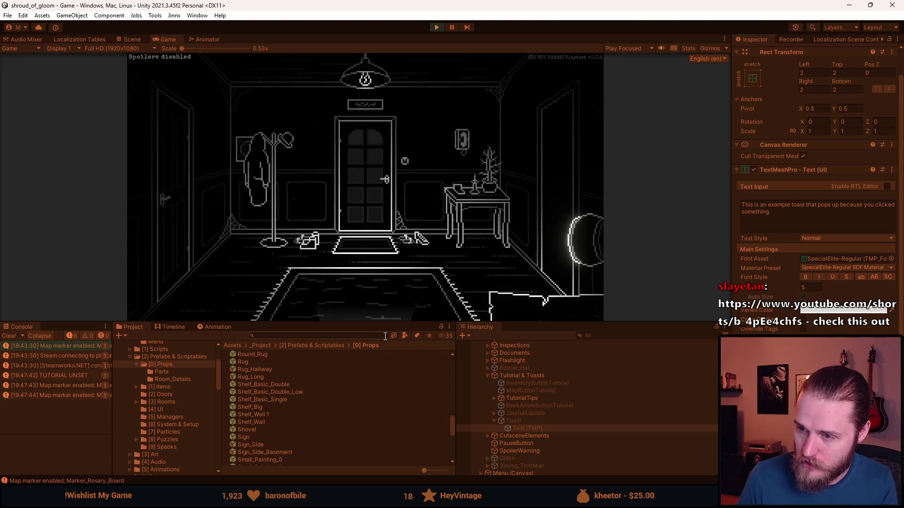
left_click(812, 286)
type(".8")
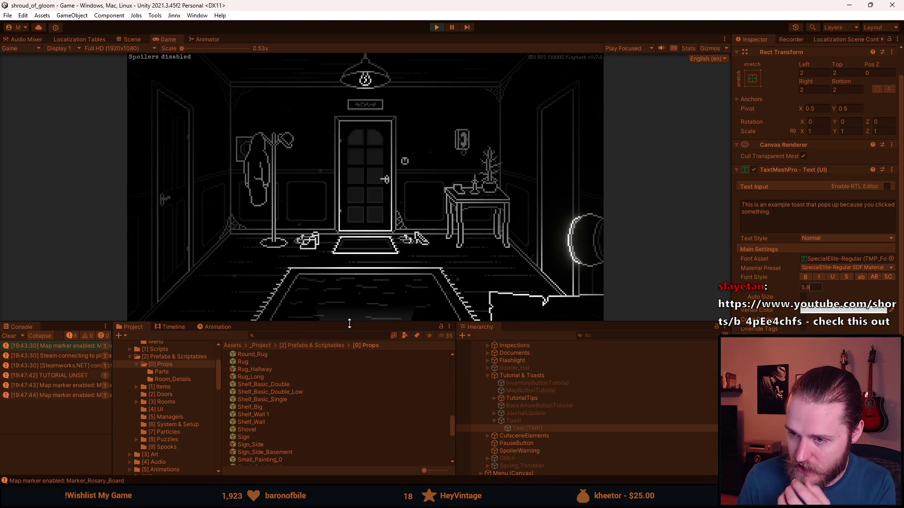
Enlarge the game view, then switch to the browser showing the YouTube Short from chat.
left_click_drag(349, 324, 350, 426)
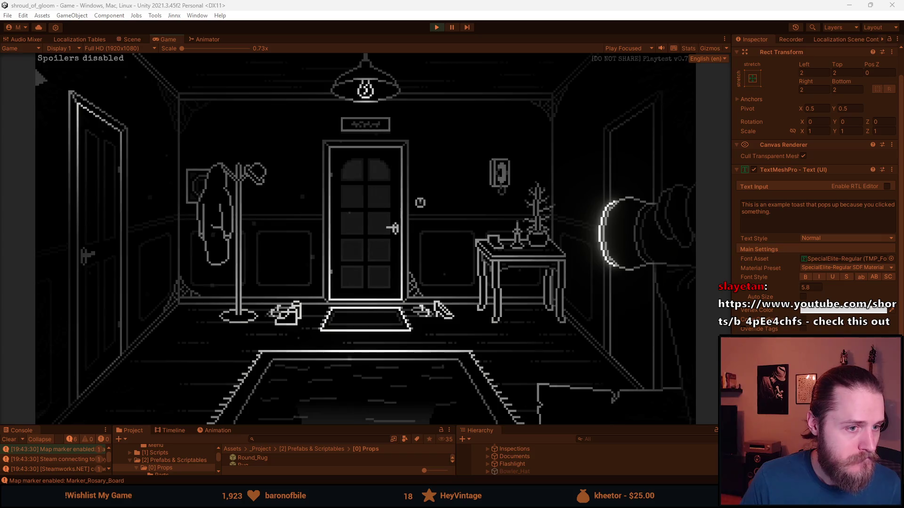
key("alt+Tab")
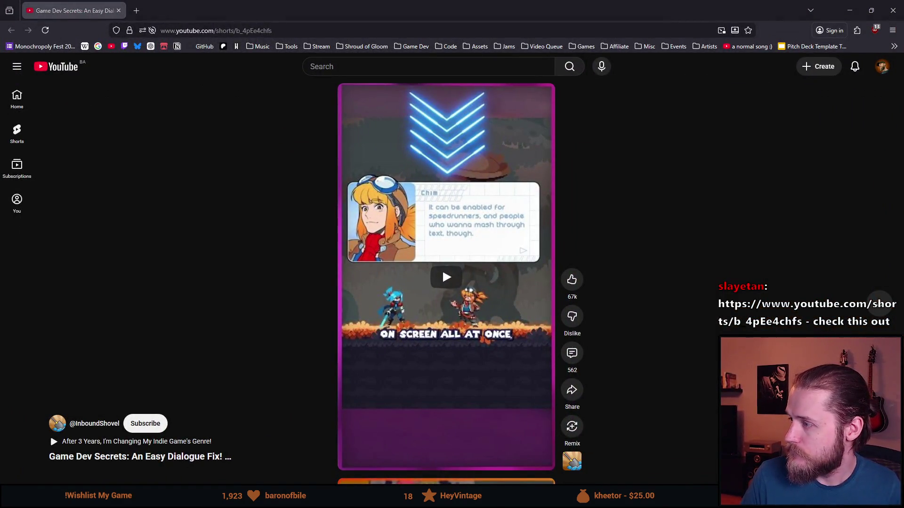
Play the 'Game Dev Secrets: An Easy Dialogue Fix!' Short louder, pausing once and resuming.
left_click(443, 284)
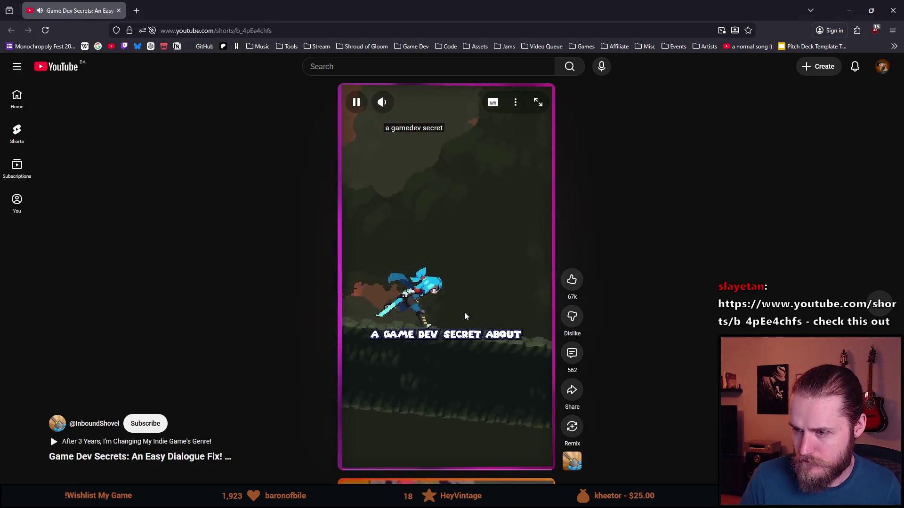
left_click_drag(399, 104, 412, 104)
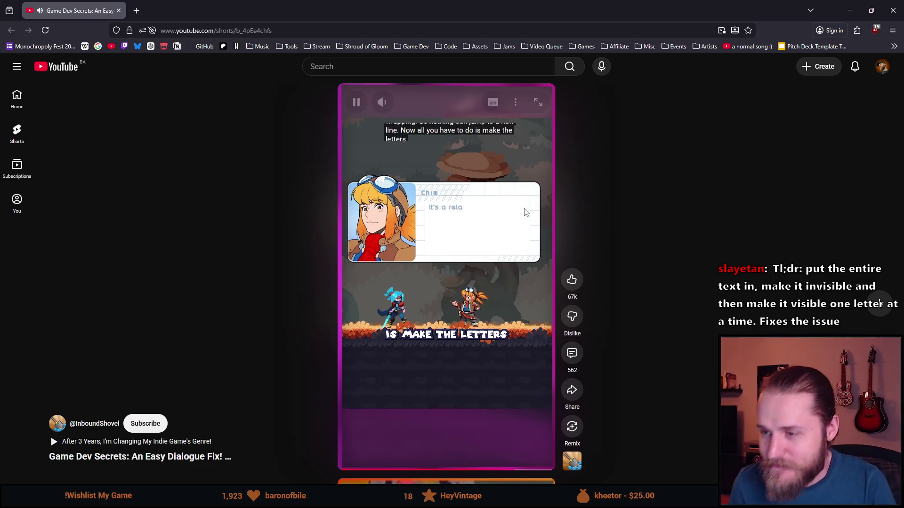
left_click(491, 222)
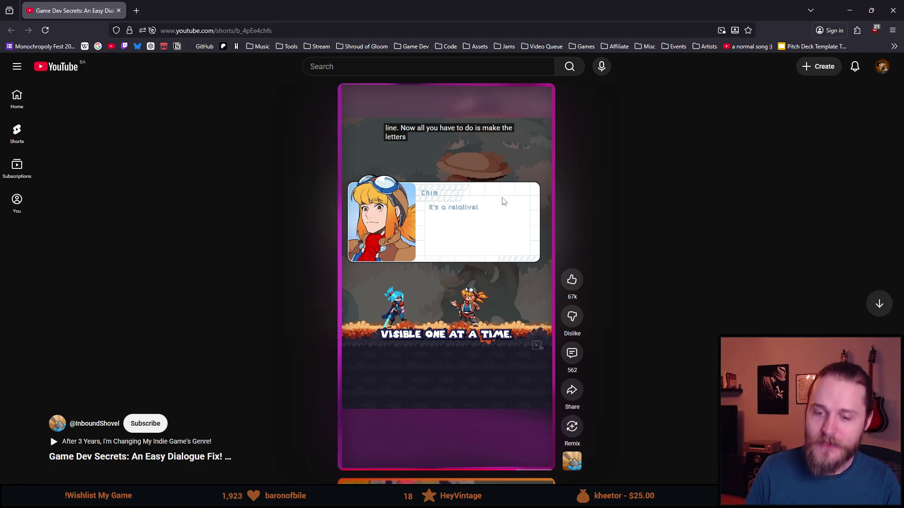
left_click(438, 287)
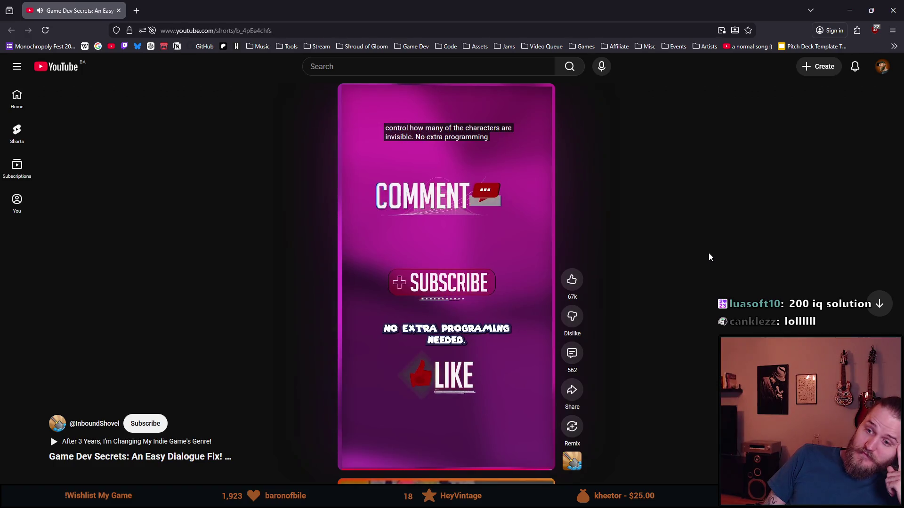
right_click(614, 360)
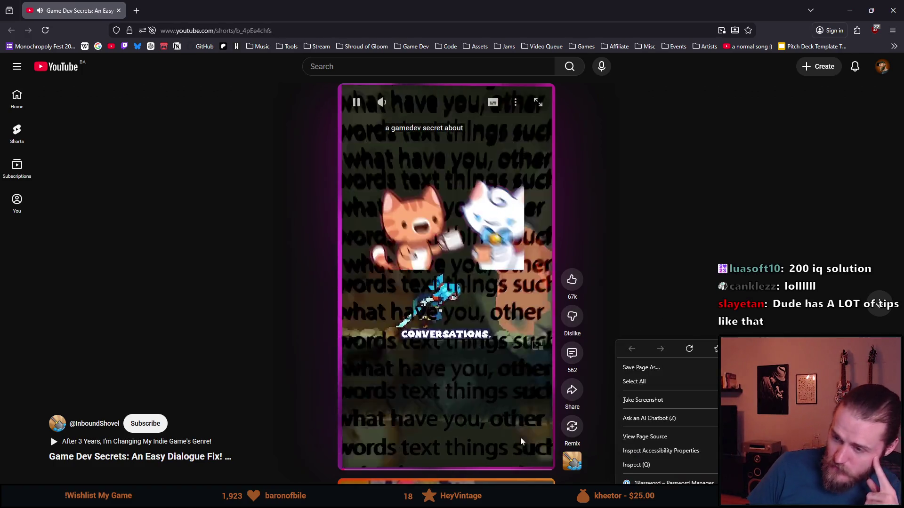
Jump the Short ahead to its Visible Characters explanation, pause there, then close the browser.
left_click(464, 467)
left_click(503, 474)
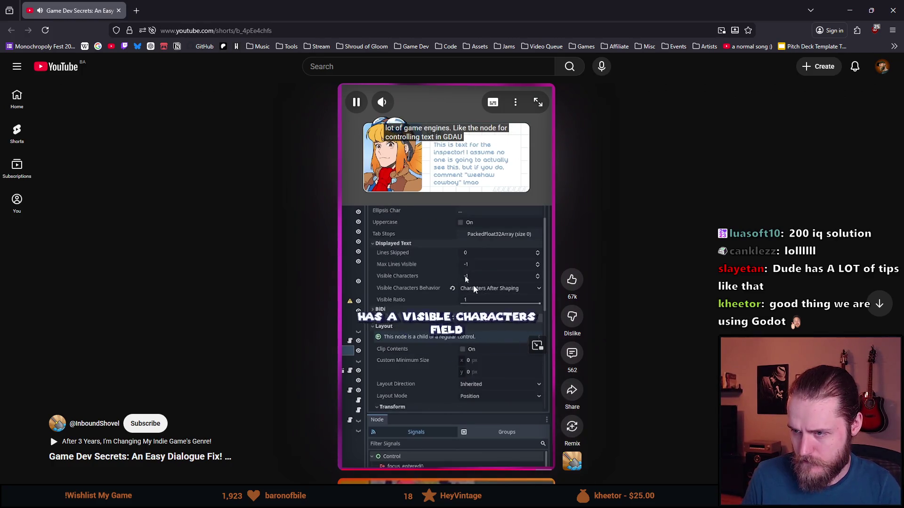
left_click(473, 285)
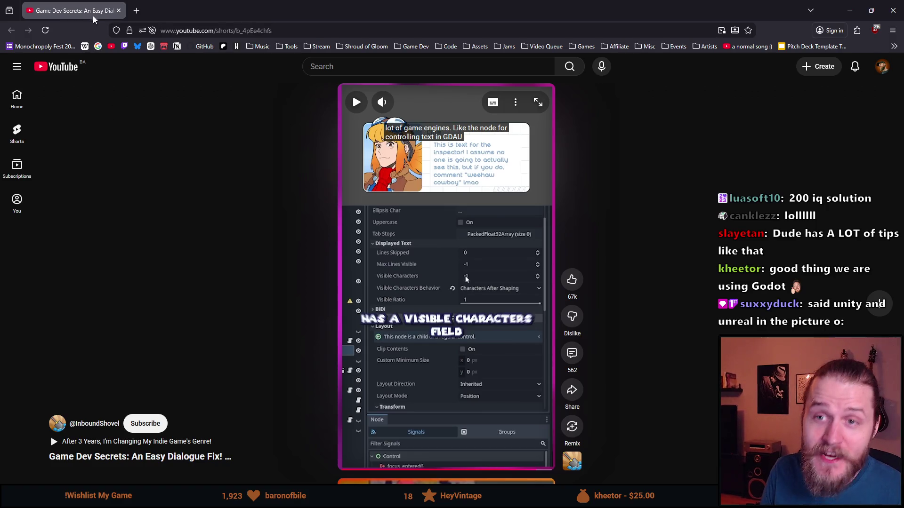
left_click(119, 10)
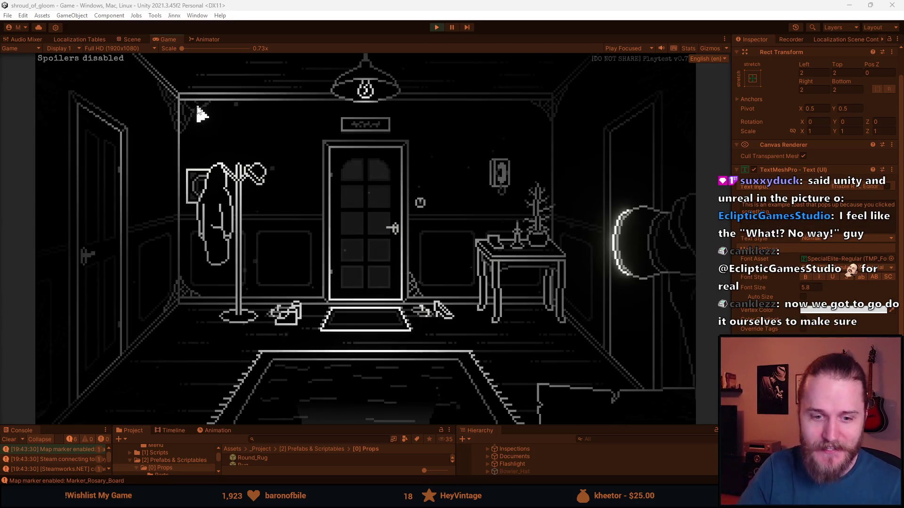
Stop play mode, enlarge the lower panels, and select Toast under Tutorial & Toasts.
left_click(436, 27)
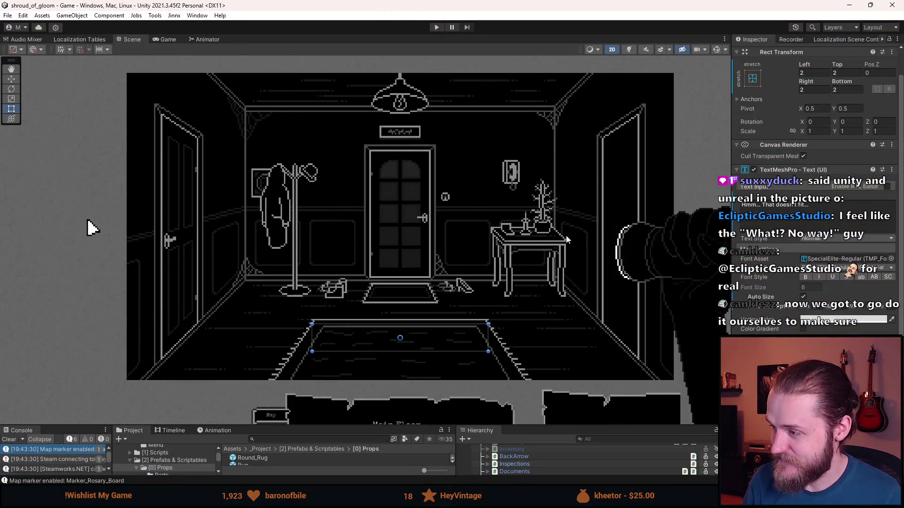
left_click_drag(548, 425, 546, 319)
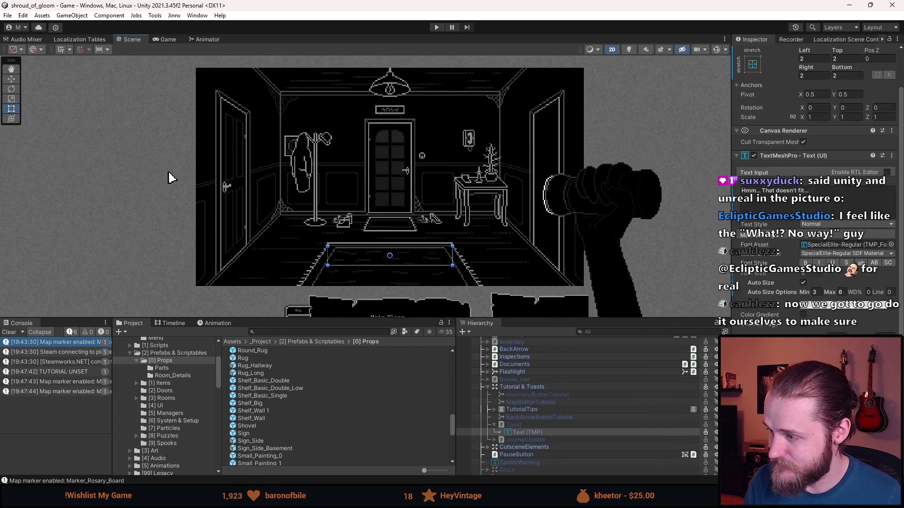
left_click(521, 386)
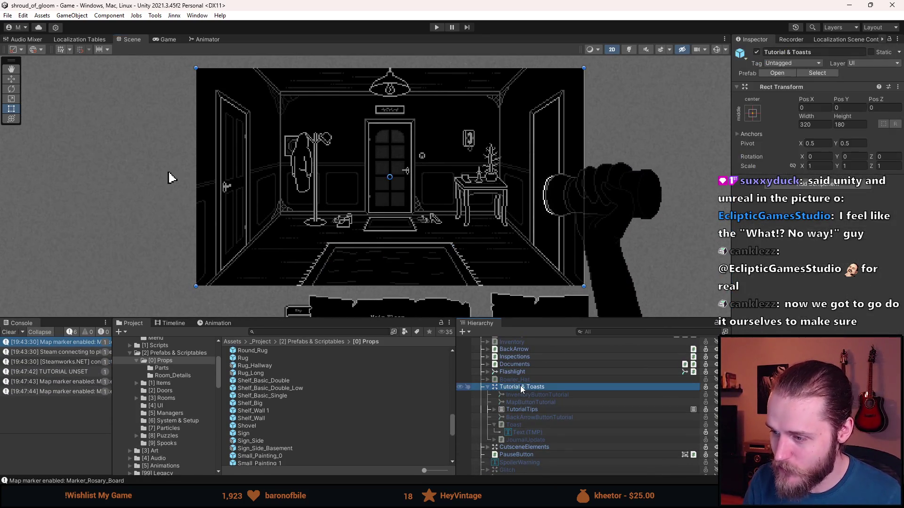
left_click(532, 425)
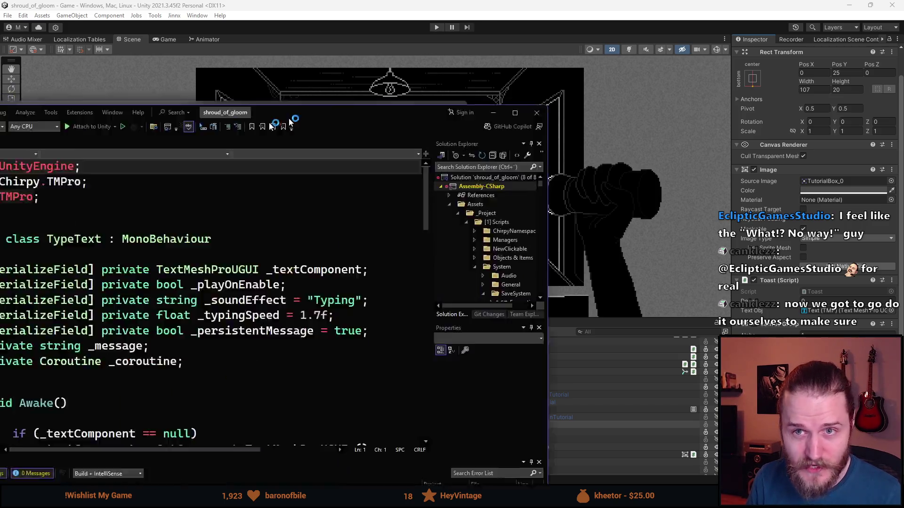
Read TypeText.cs past its fields and Awake method, then return to Unity.
scroll(292, 180, "down", 2)
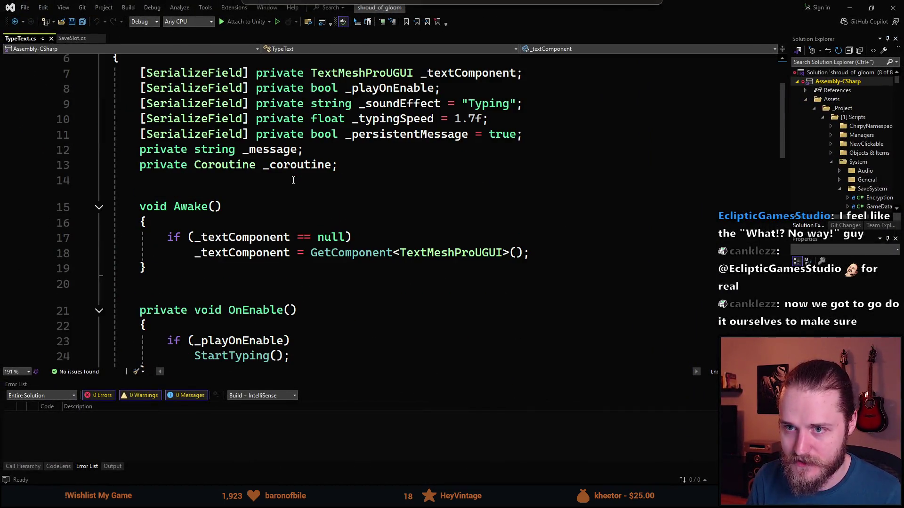
scroll(292, 180, "down", 1)
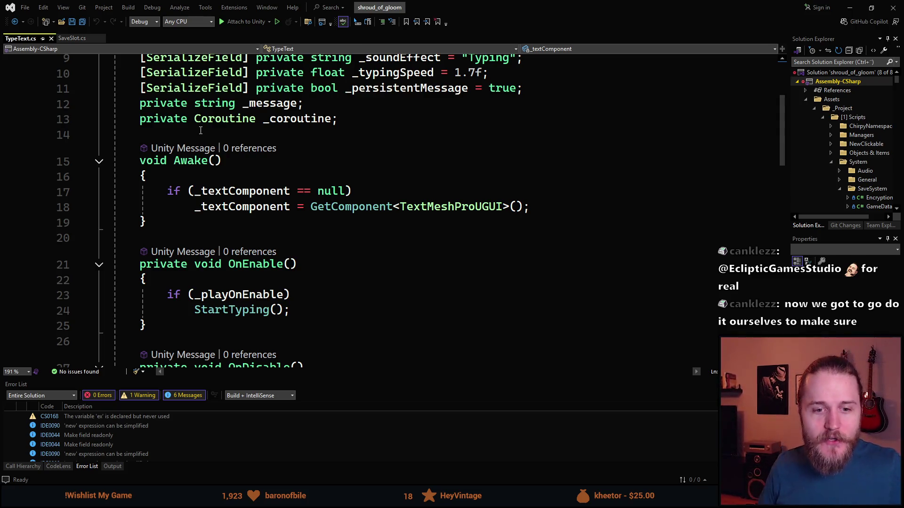
key("alt+Tab")
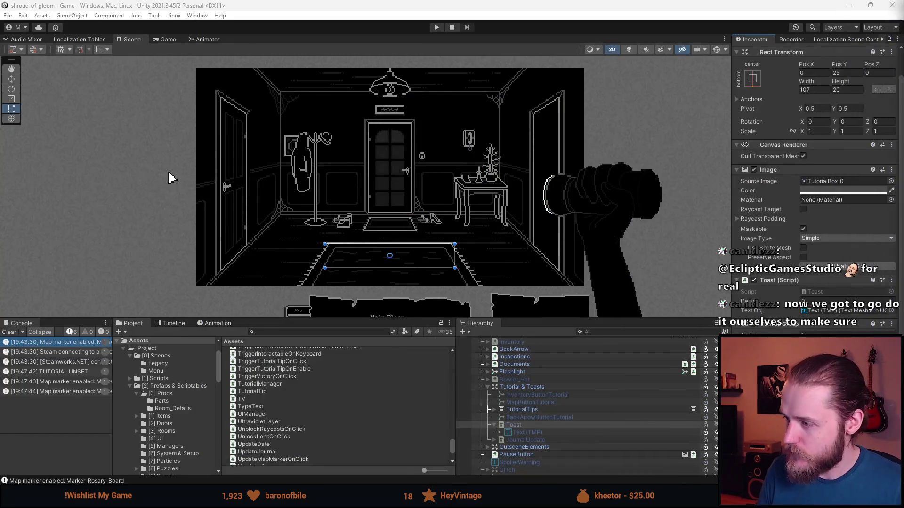
Select the Toast's Text (TMP) object and review its 'Hmm... That doesn't fit...' text and 3–6 auto size.
left_click(523, 431)
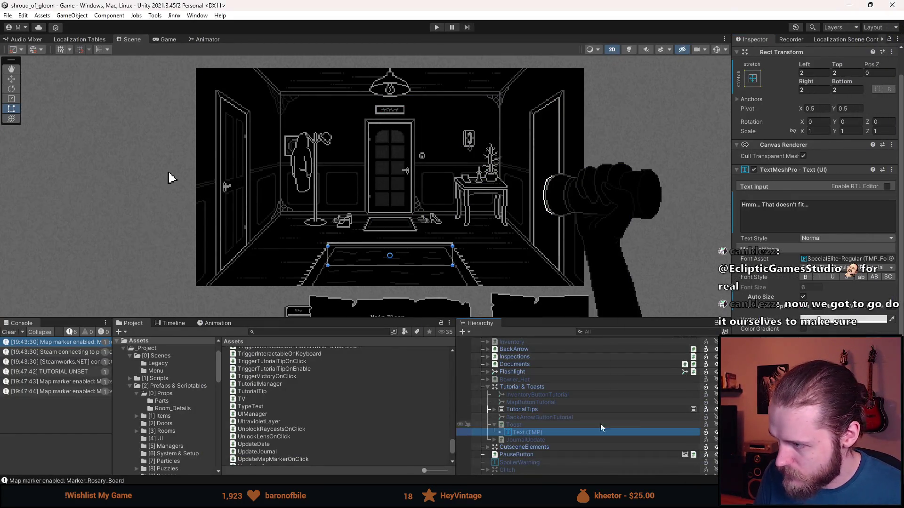
scroll(811, 294, "down", 1)
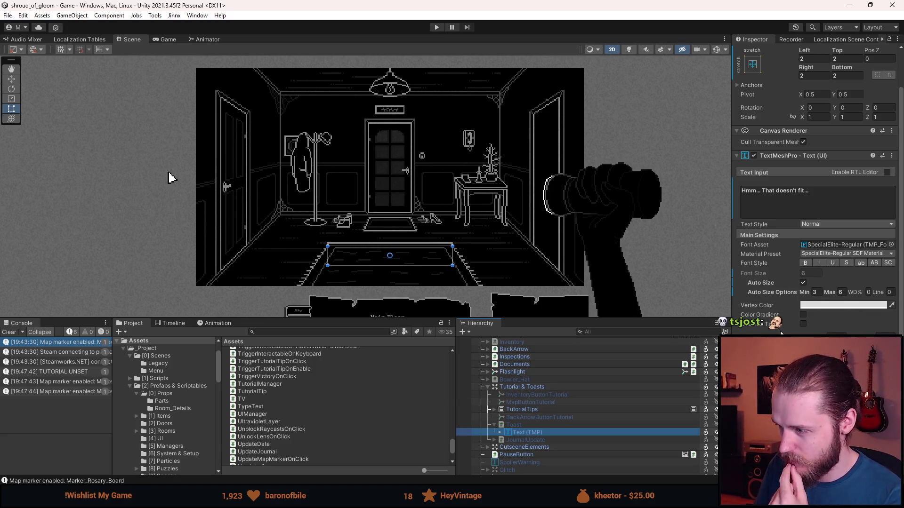
scroll(815, 188, "down", 3)
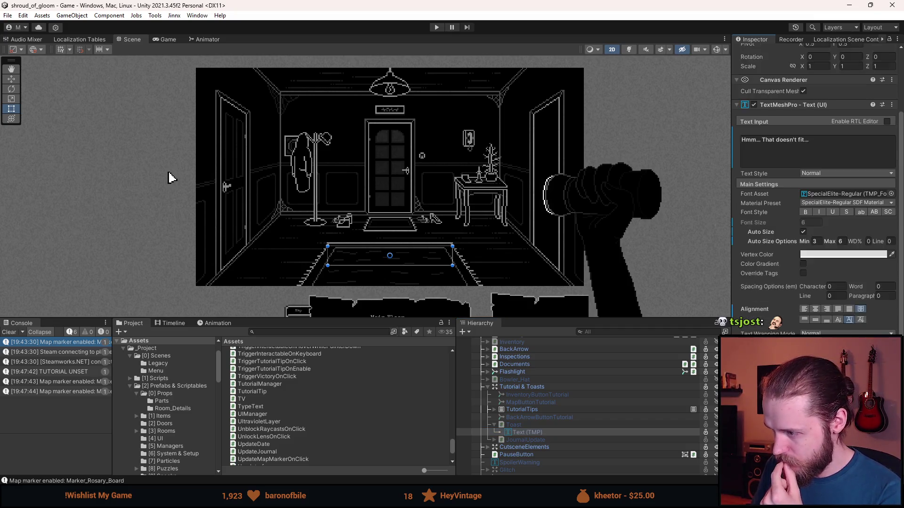
scroll(814, 188, "down", 3)
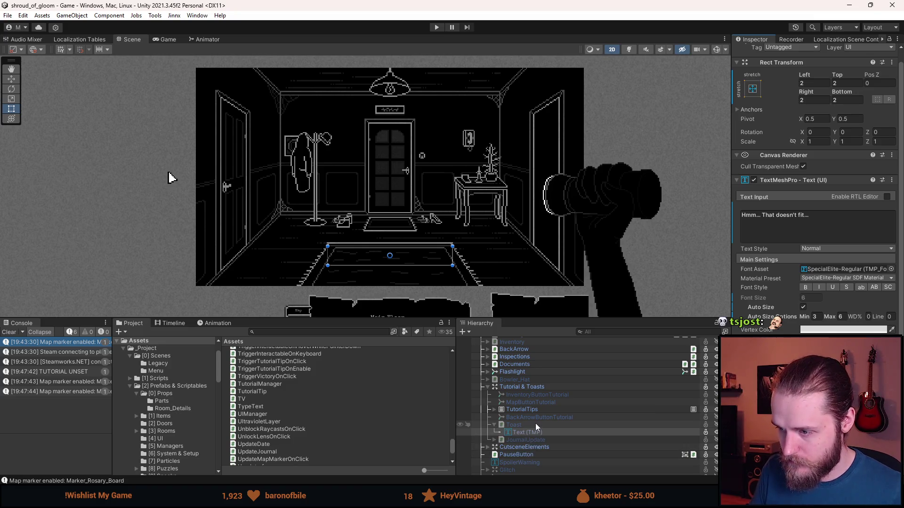
Activate the Toast, zoom onto its text, and insert <color=clear> before 'doesn't'.
key("a")
double_click(527, 433)
left_click(778, 216)
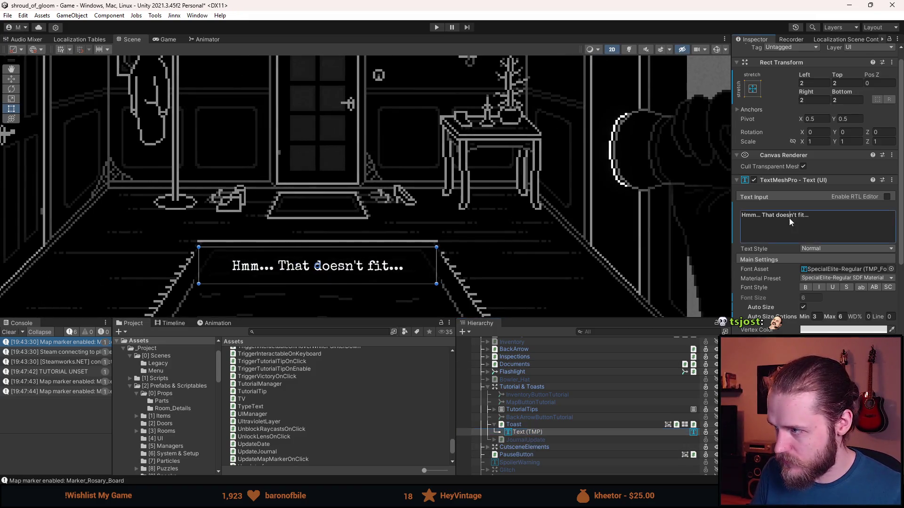
left_click(778, 216)
type("<color")
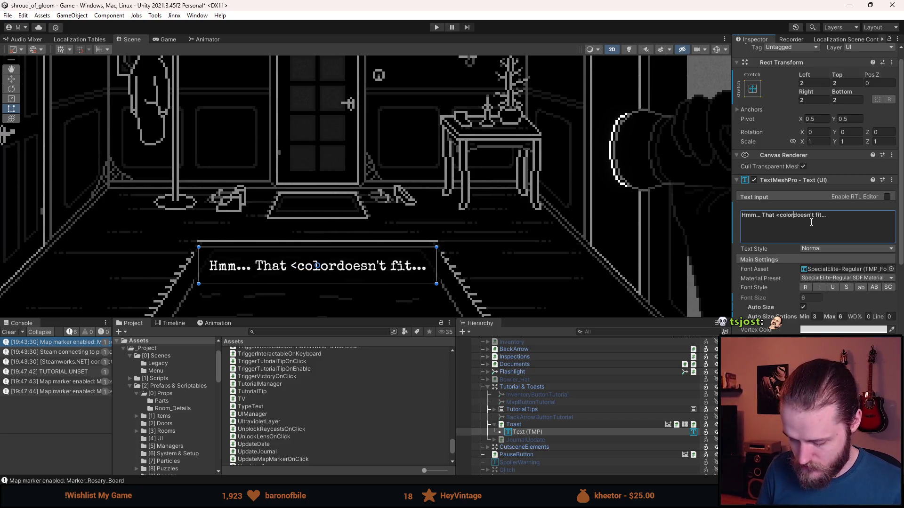
type("=clear")
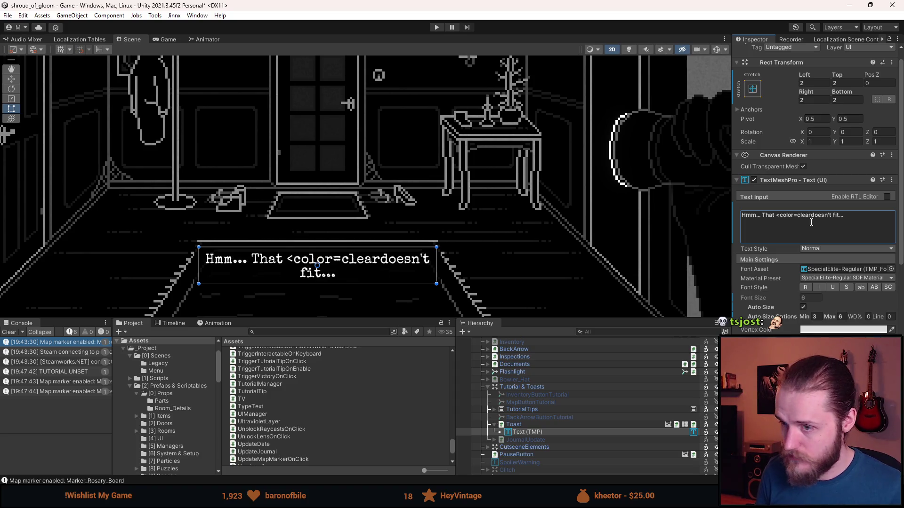
type(">")
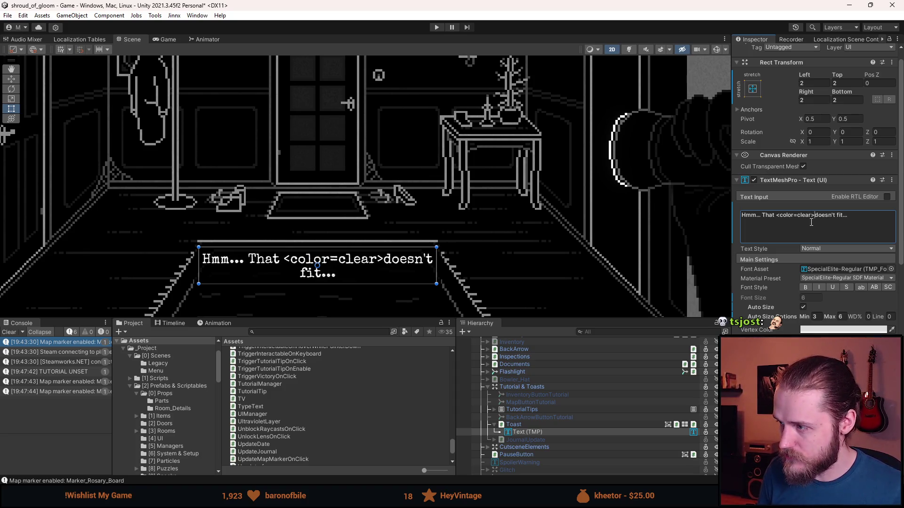
Swap the colour tag's value through red, clear, transparent and alpha0.
key("BackSpace")
key("BackSpace")
key("BackSpace")
type("red")
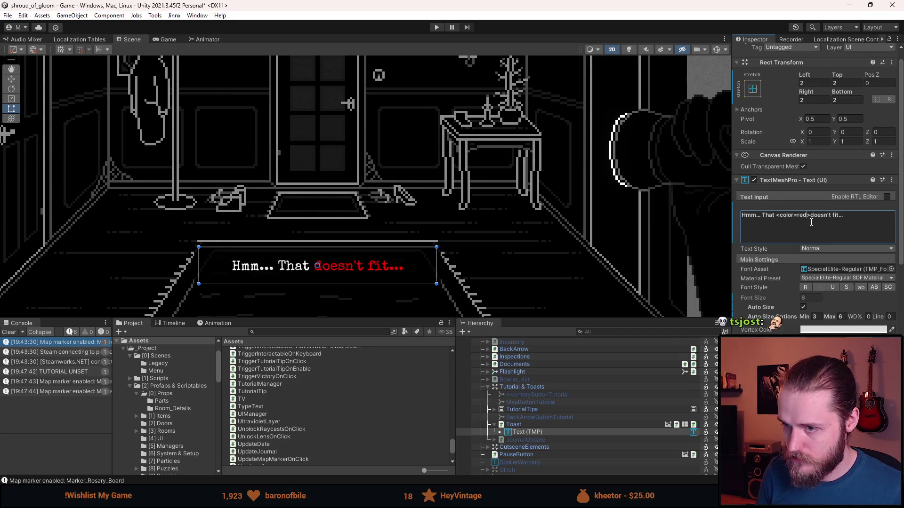
key("BackSpace")
key("BackSpace")
key("BackSpace")
type("clear")
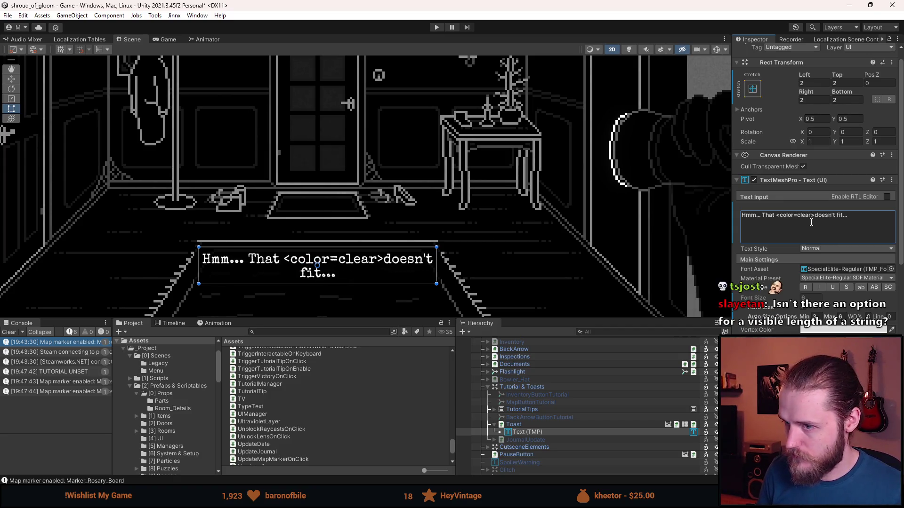
key("BackSpace")
key("BackSpace")
key("BackSpace")
key("BackSpace")
key("BackSpace")
type("transparent")
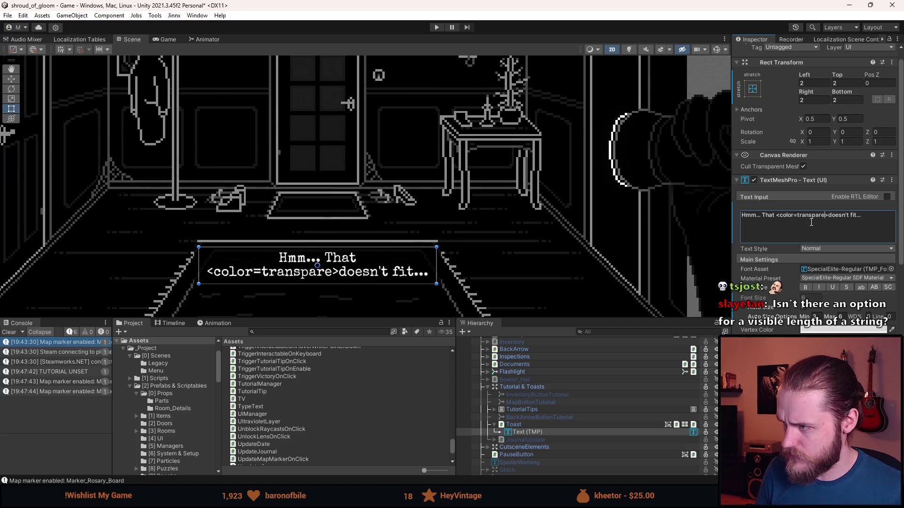
key("BackSpace")
key("BackSpace")
key("BackSpace")
type("alpha0")
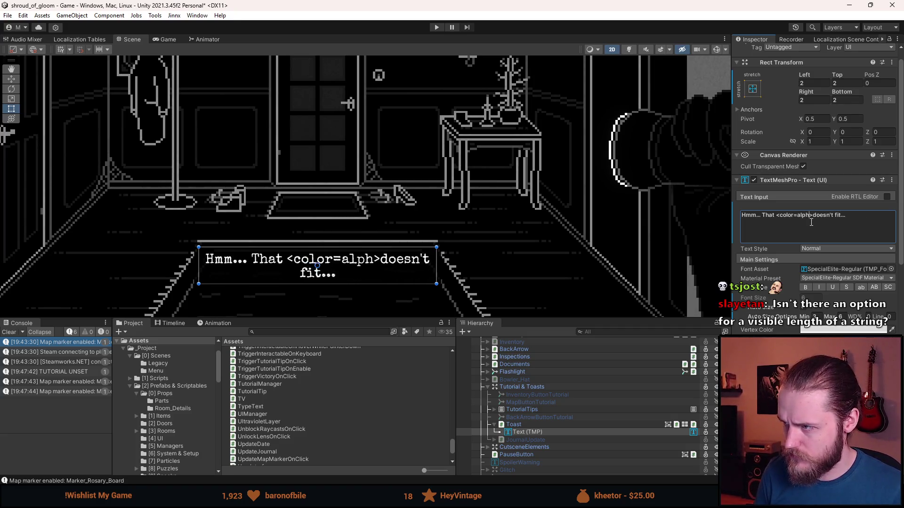
Leave the colour tag empty as <color=> and open the Vertex Color picker.
key("BackSpace")
key("BackSpace")
key("BackSpace")
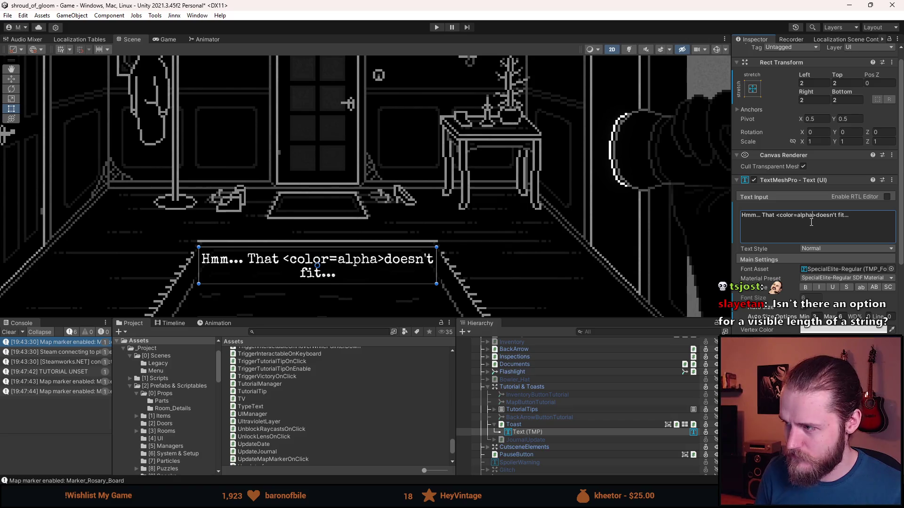
type("zer")
key("BackSpace")
key("BackSpace")
key("BackSpace")
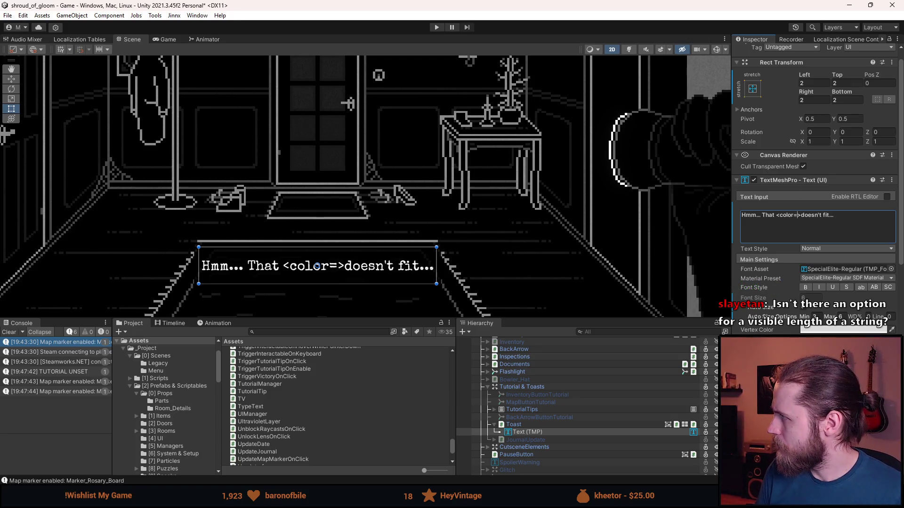
left_click(796, 216)
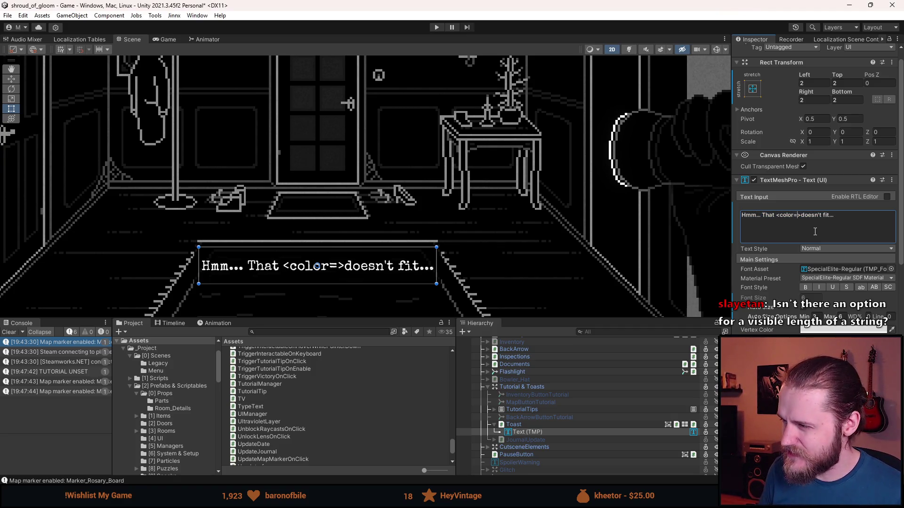
left_click(861, 332)
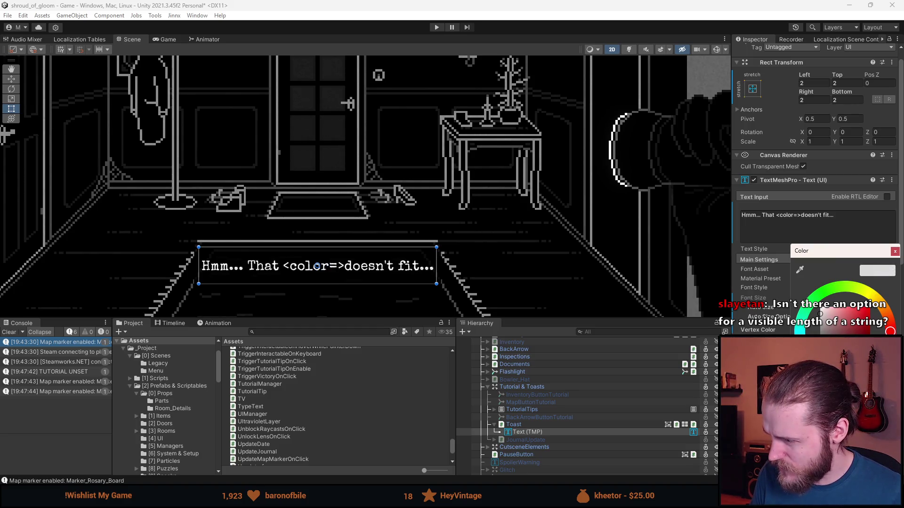
Set the text's Vertex Color to solid white, close the picker, and clear the Console.
left_click_drag(828, 452, 852, 452)
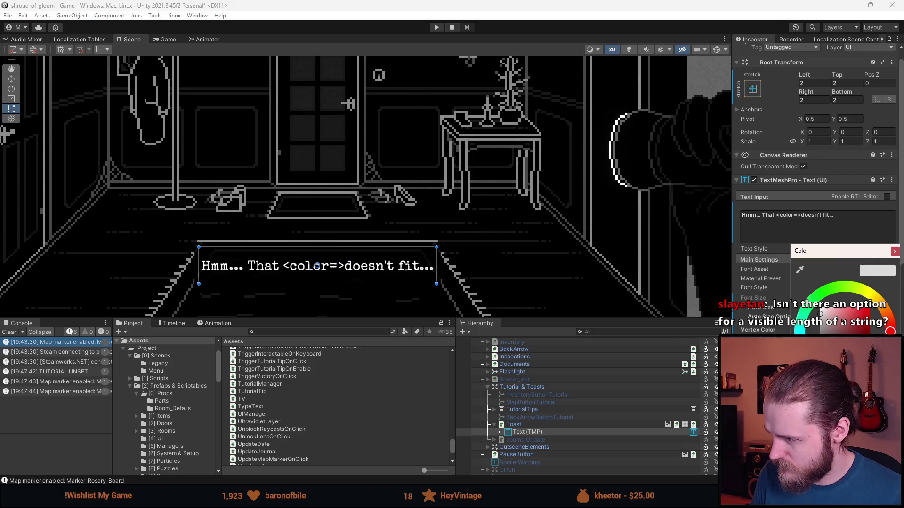
left_click(894, 251)
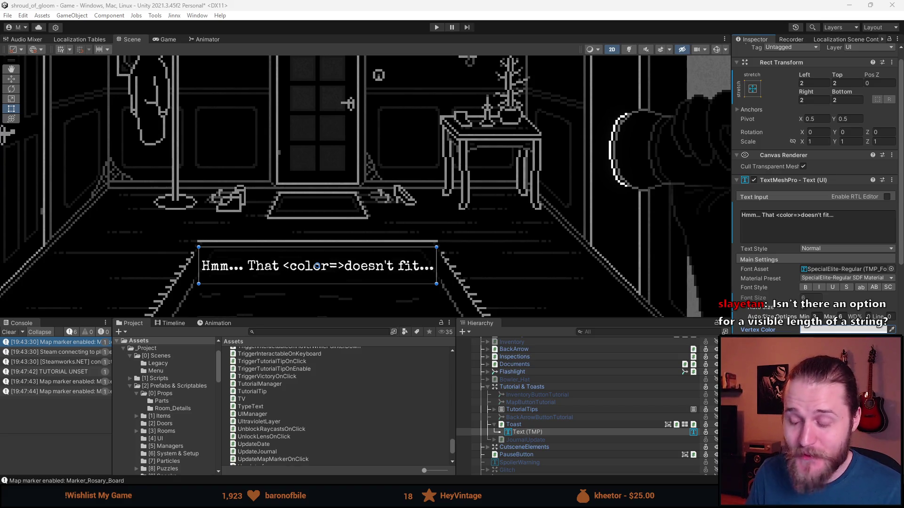
left_click(15, 332)
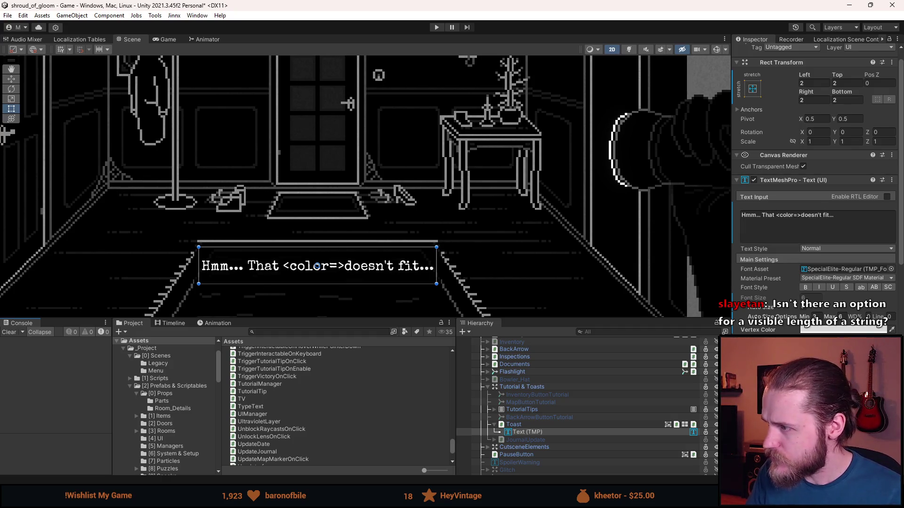
left_click(886, 197)
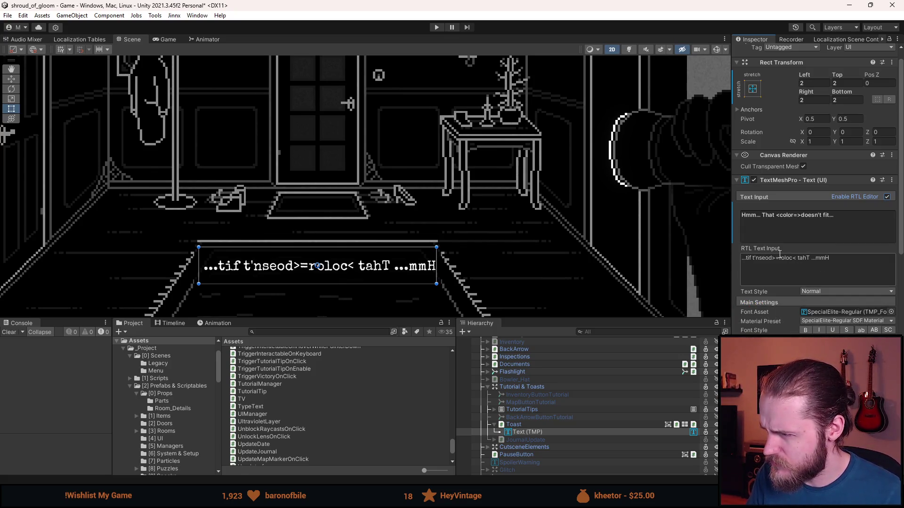
left_click(887, 198)
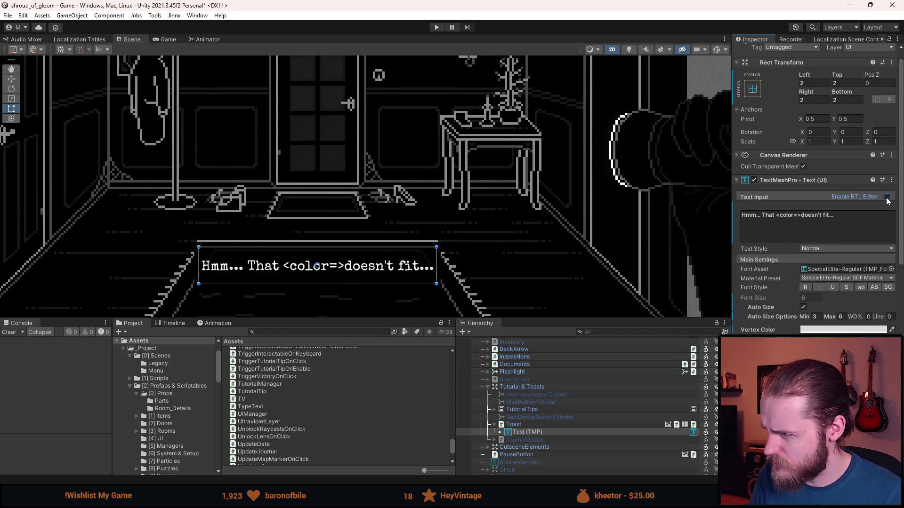
left_click(824, 248)
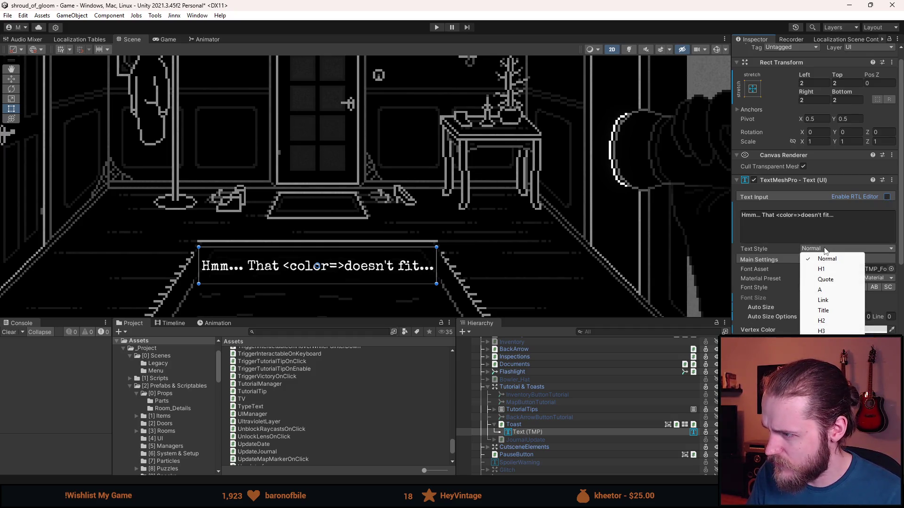
left_click(831, 279)
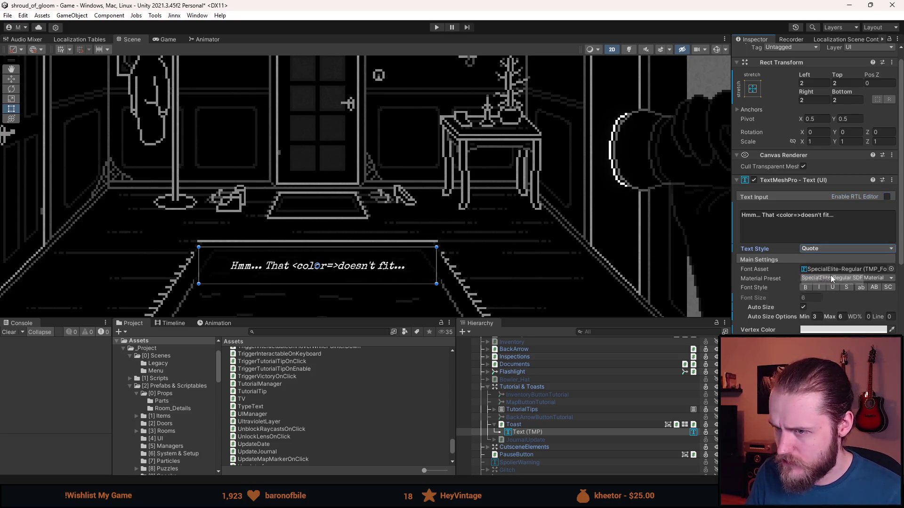
left_click(835, 249)
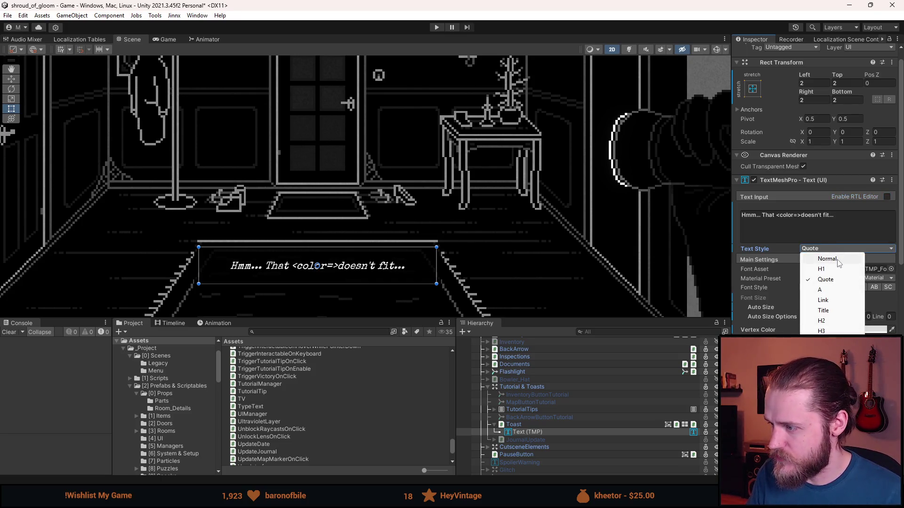
left_click(832, 260)
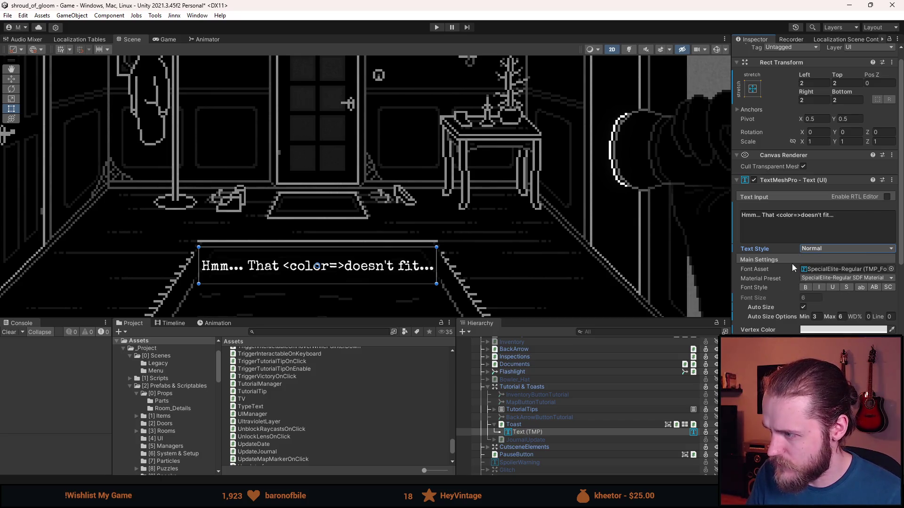
scroll(793, 325, "down", 1)
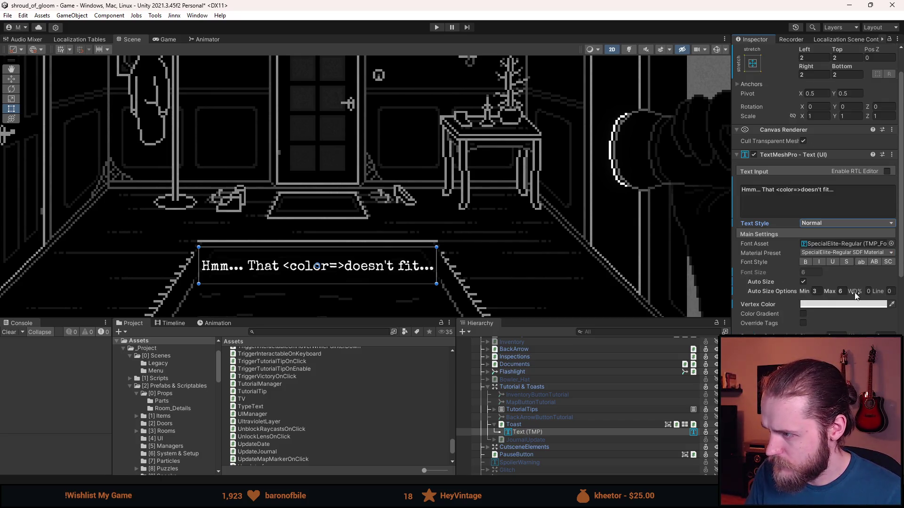
mouse_move(854, 292)
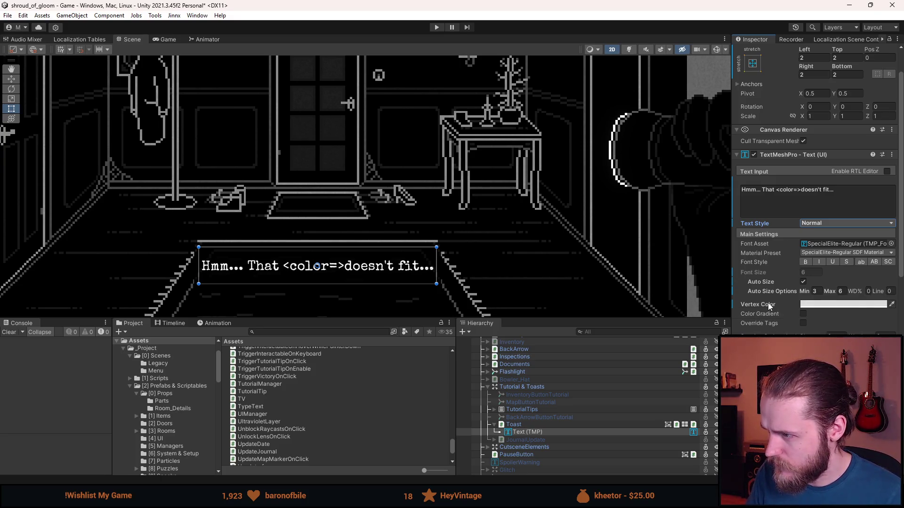
mouse_move(781, 314)
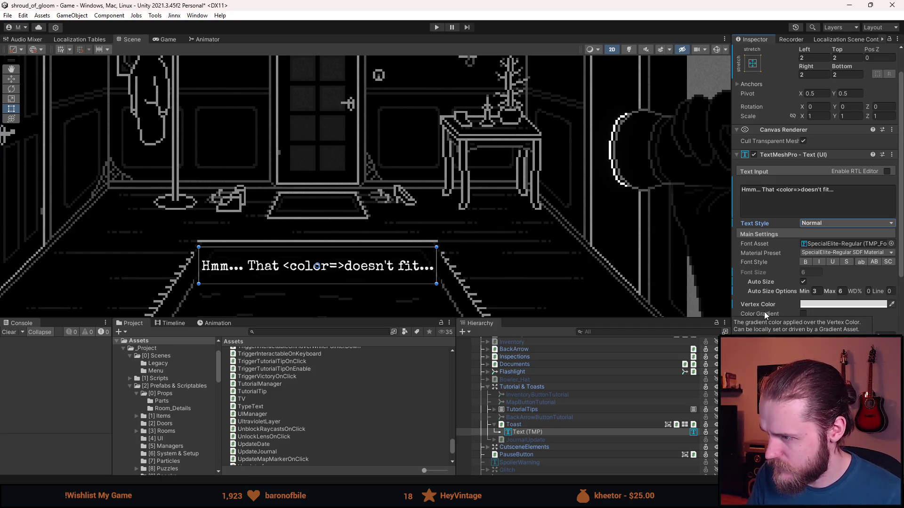
left_click(803, 313)
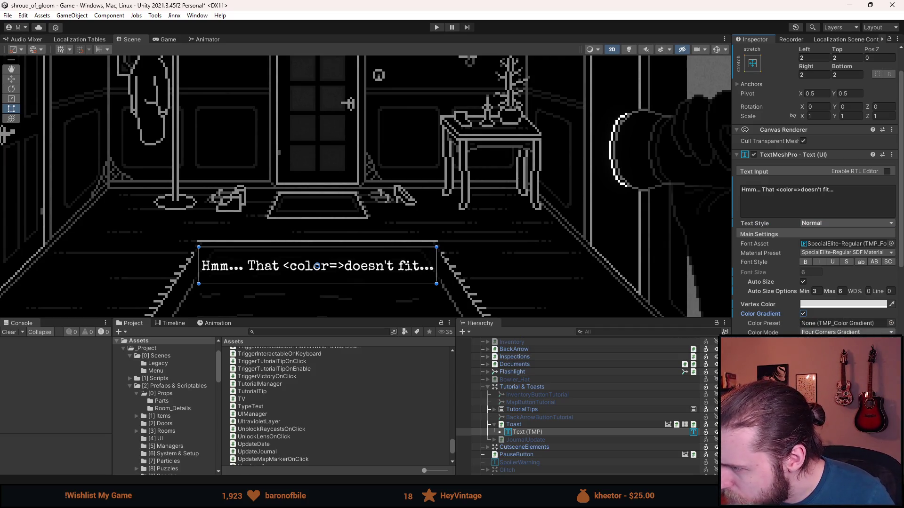
left_click(802, 313)
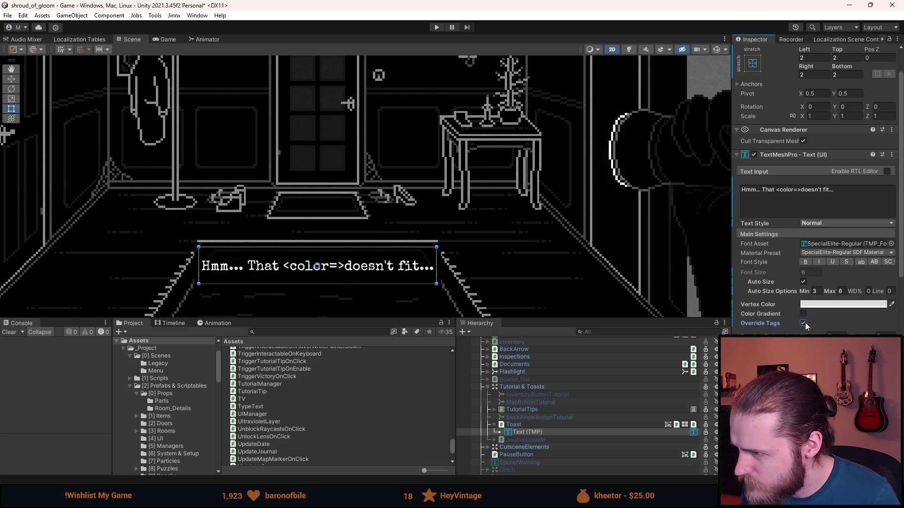
scroll(815, 320, "down", 2)
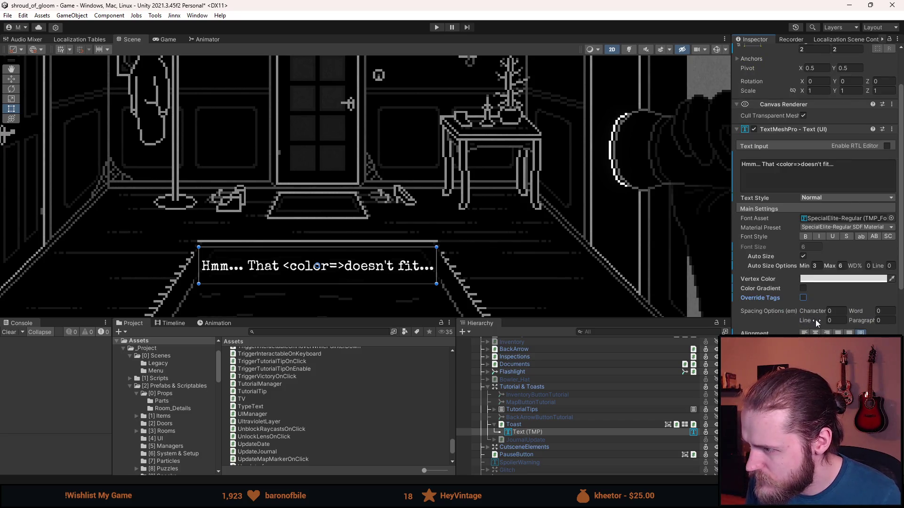
scroll(831, 311, "down", 6)
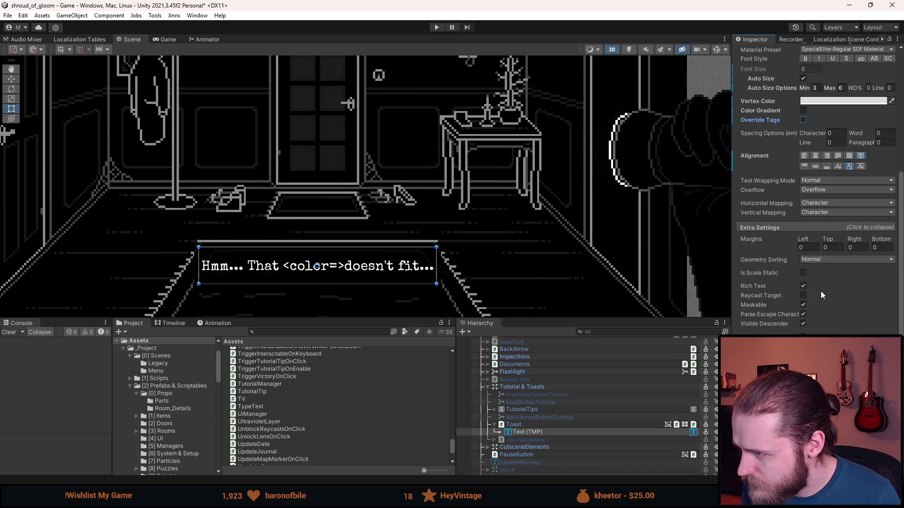
scroll(843, 284, "down", 1)
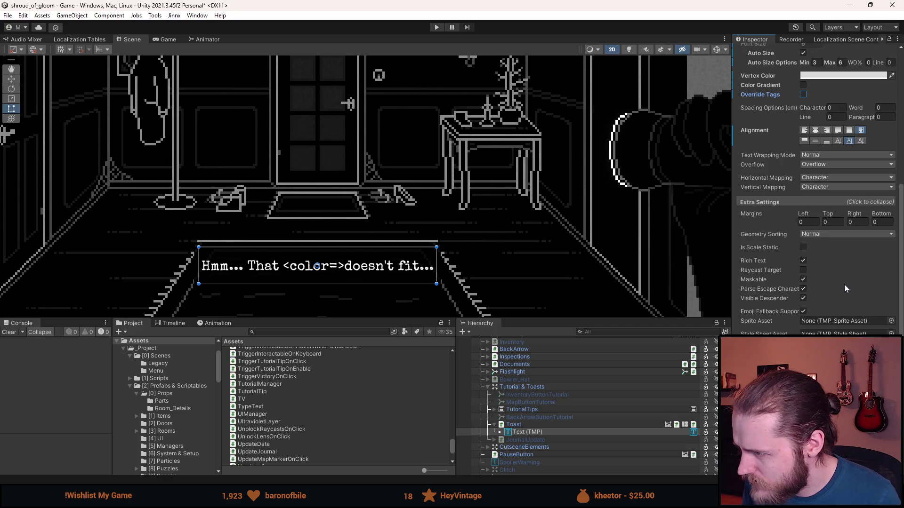
scroll(844, 285, "down", 1)
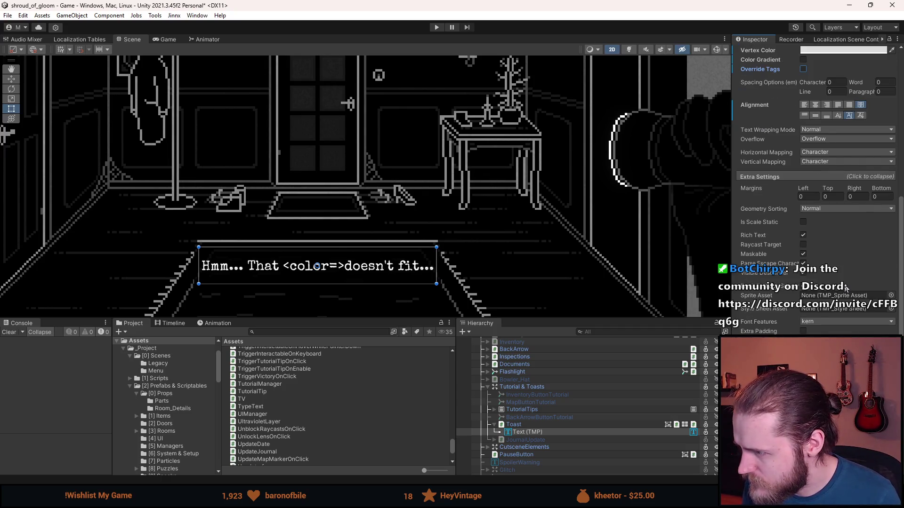
scroll(844, 284, "down", 2)
scroll(846, 288, "up", 6)
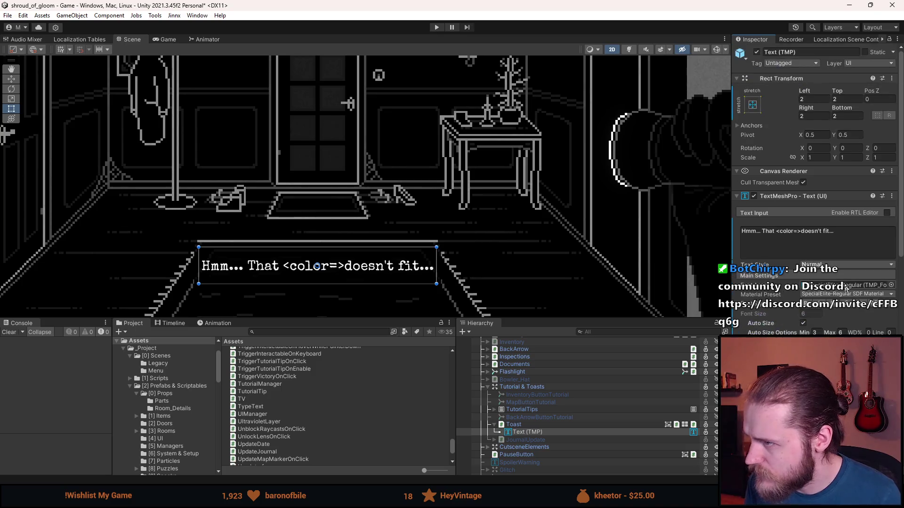
scroll(846, 284, "down", 8)
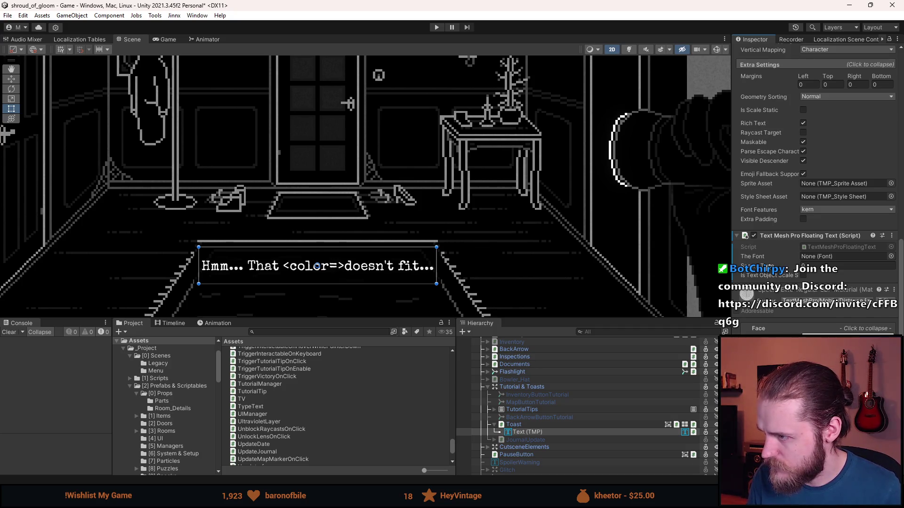
Locate the Floating Text script, remove the Text Mesh Pro Floating Text component, and switch to the browser.
left_click(829, 247)
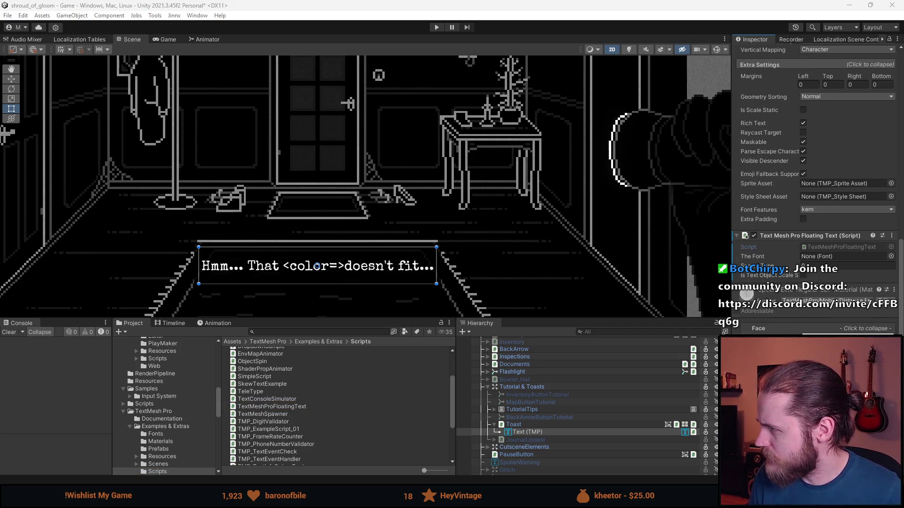
right_click(795, 236)
left_click(849, 284)
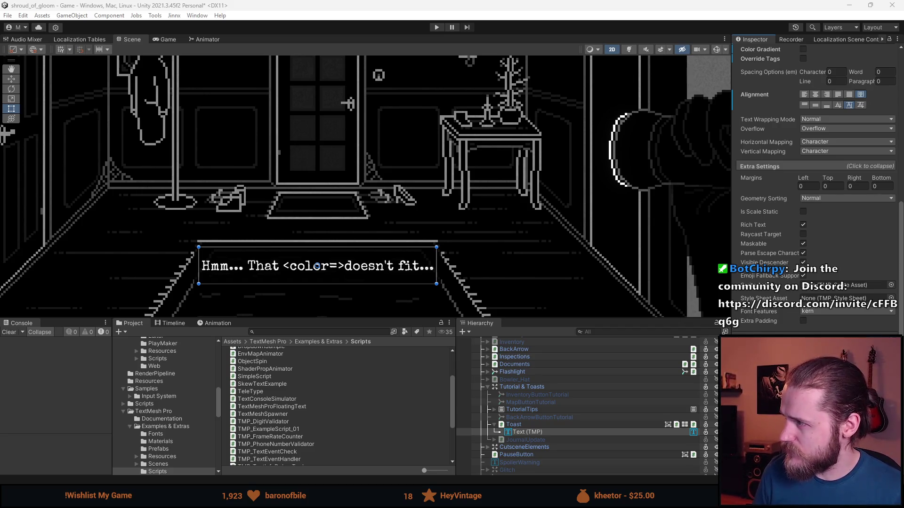
key("alt+Tab")
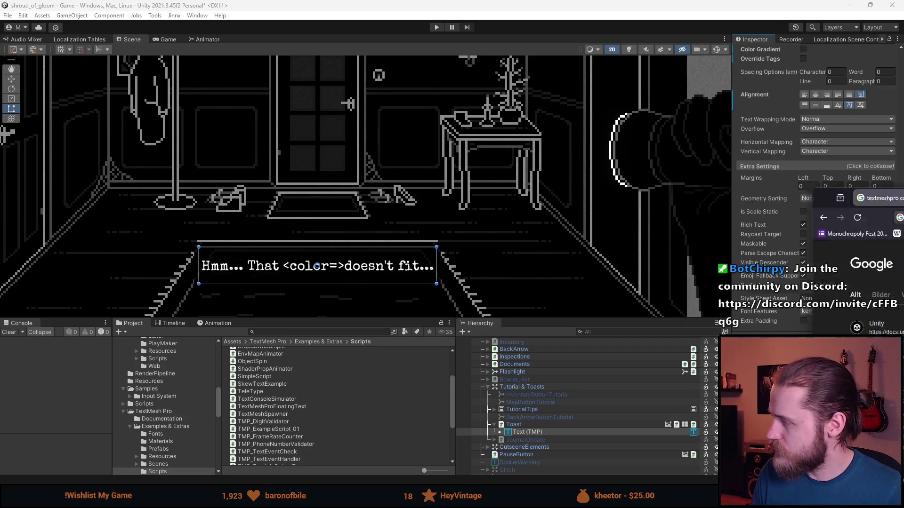
left_click(225, 153)
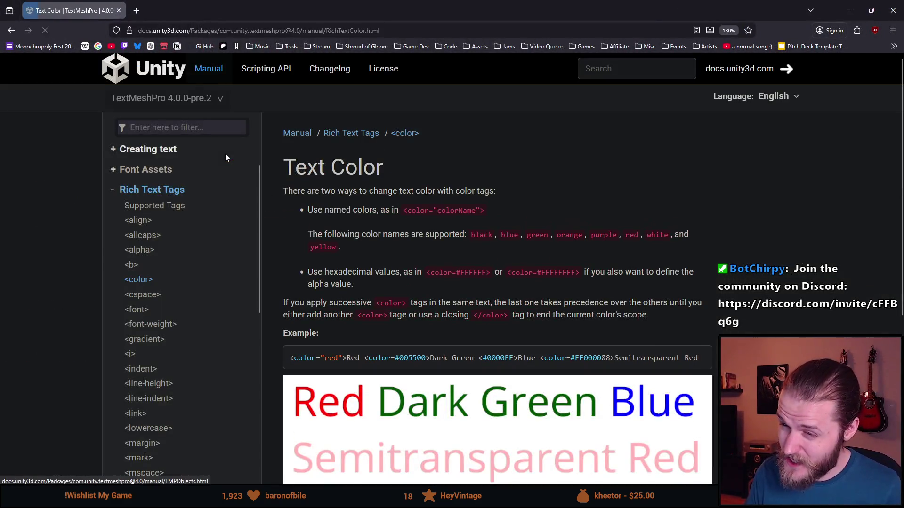
left_click_drag(459, 273, 579, 274)
left_click(602, 269)
left_click(567, 275)
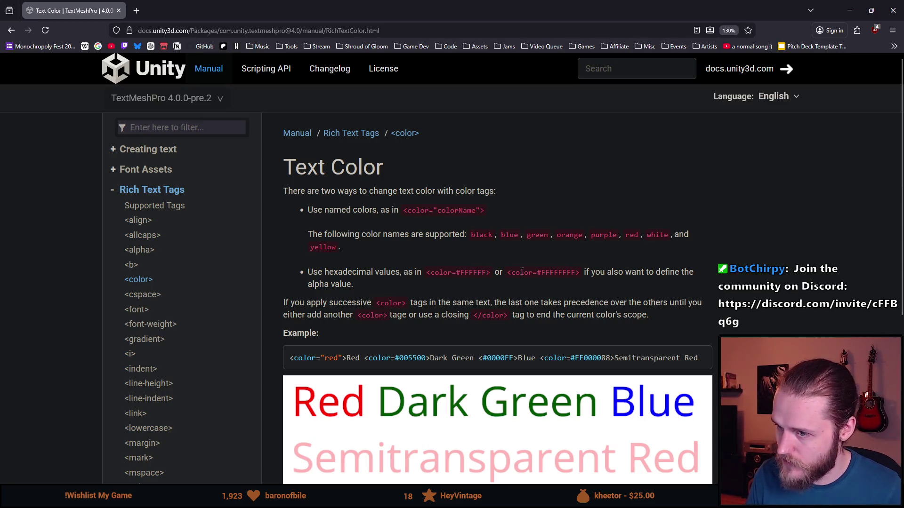
left_click_drag(534, 278, 581, 273)
mouse_move(490, 273)
left_mouse_down()
mouse_move(446, 268)
mouse_move(464, 272)
left_mouse_up()
left_click(553, 274)
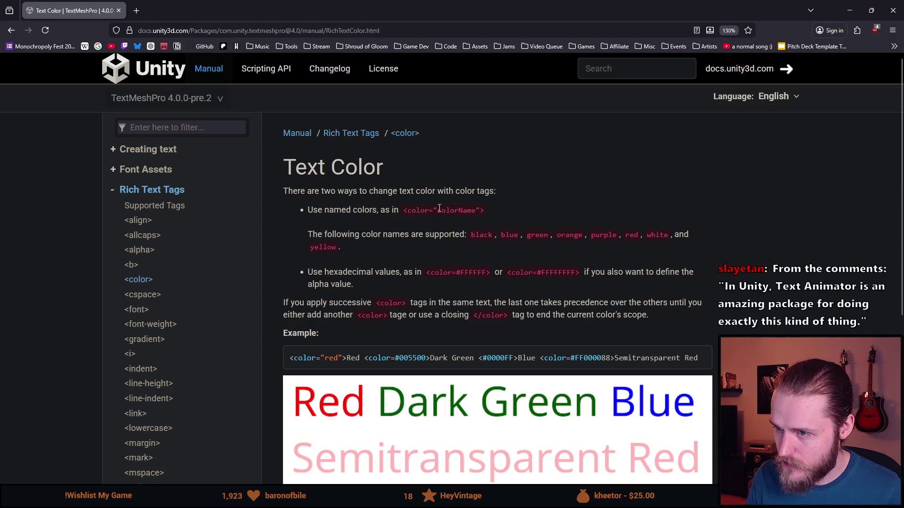
left_click_drag(453, 234, 671, 240)
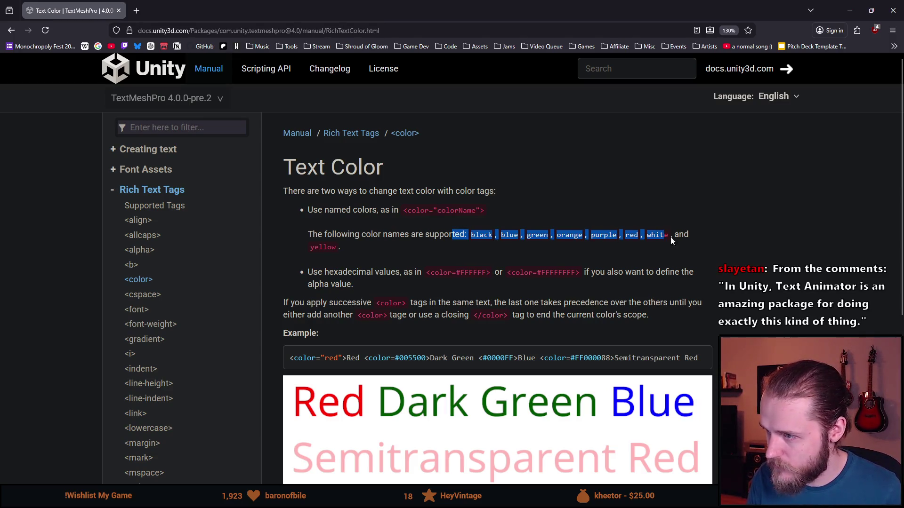
scroll(432, 262, "down", 3)
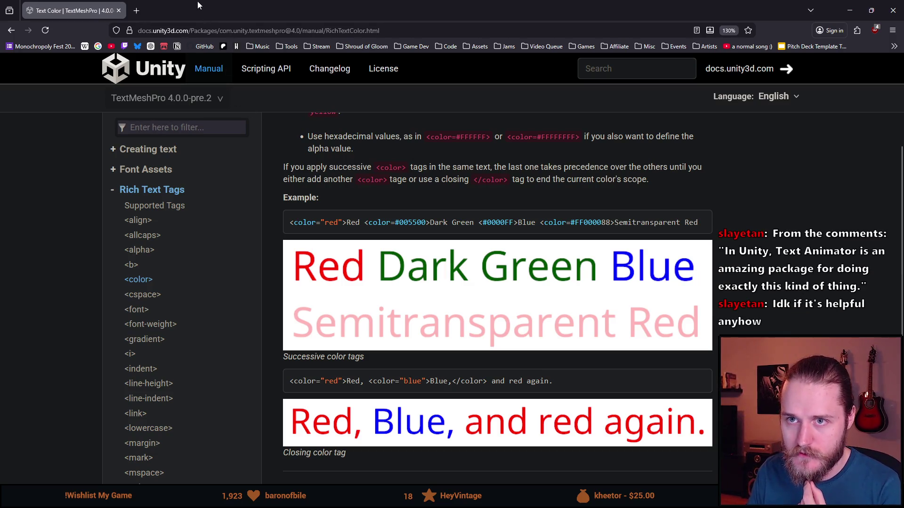
key("alt+Tab")
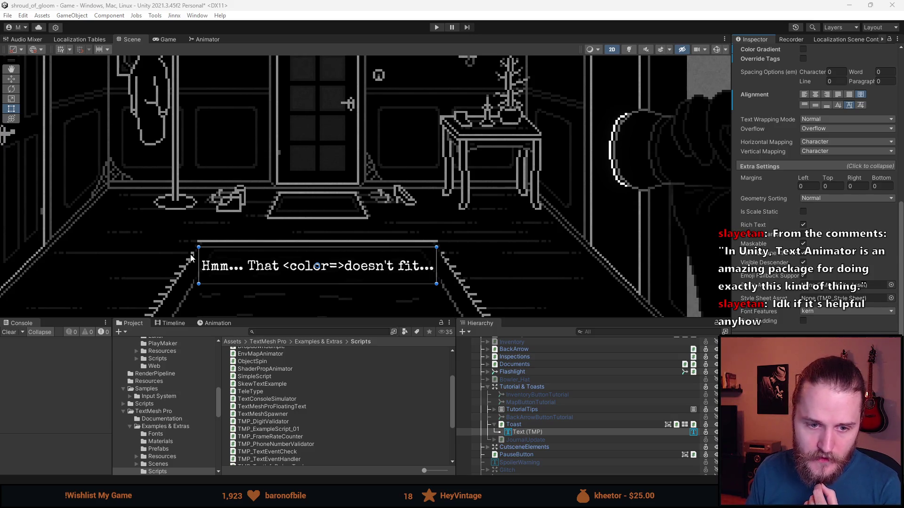
left_click(198, 19)
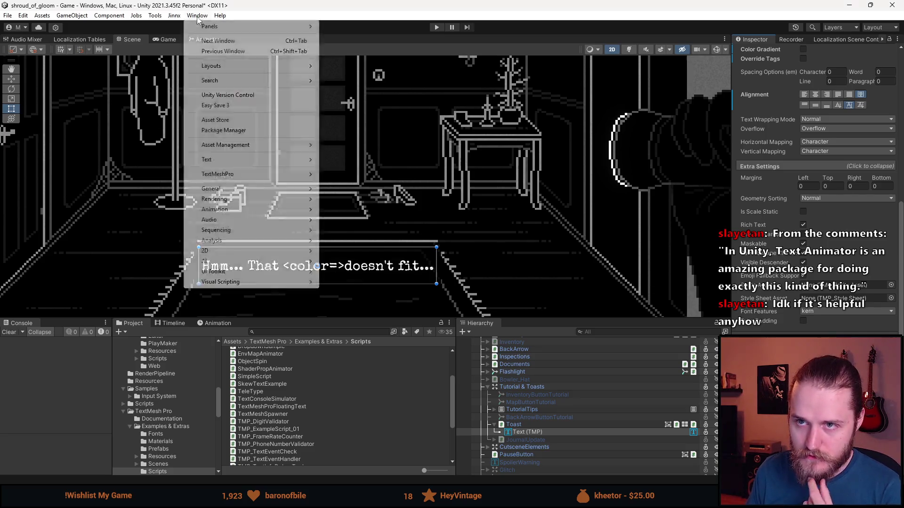
left_click(198, 19)
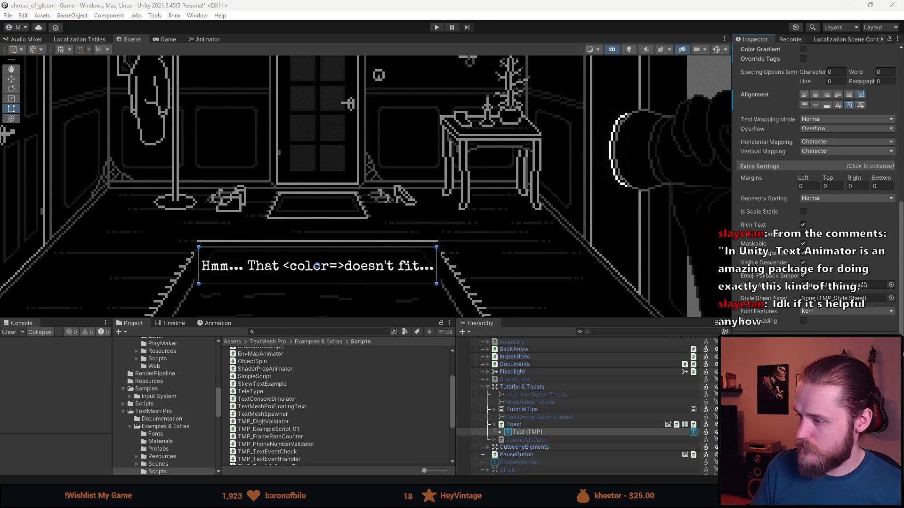
scroll(815, 188, "down", 5)
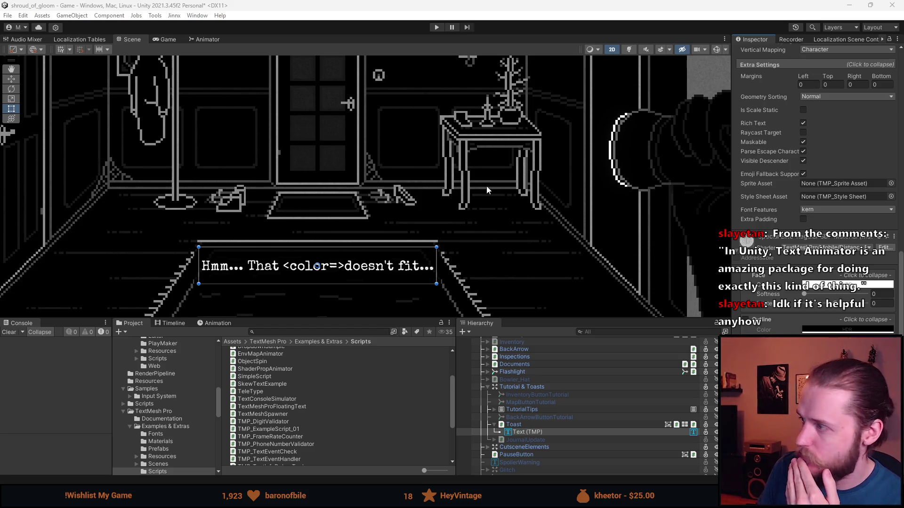
left_click(195, 16)
left_click(244, 131)
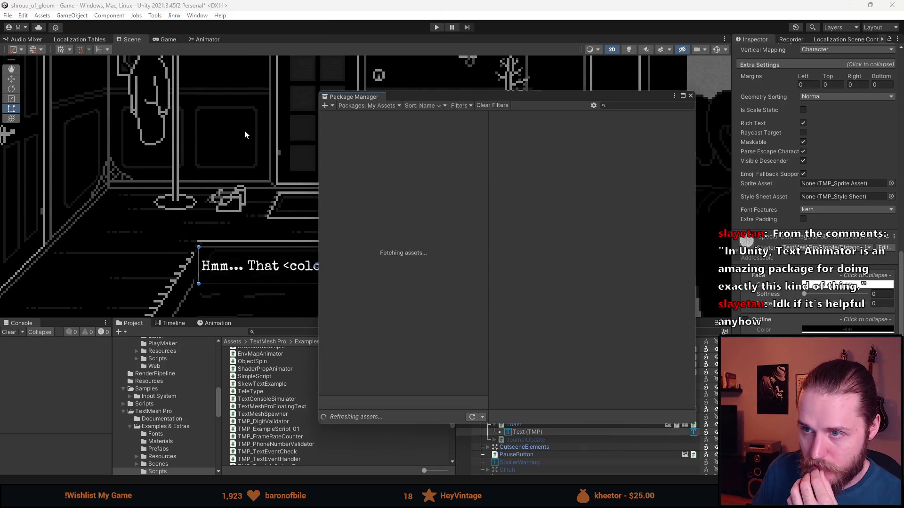
left_click(365, 106)
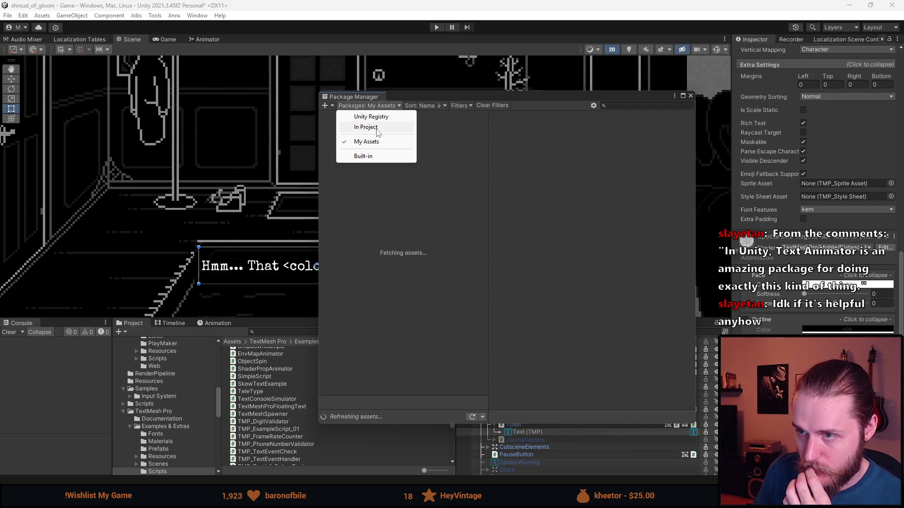
left_click(382, 119)
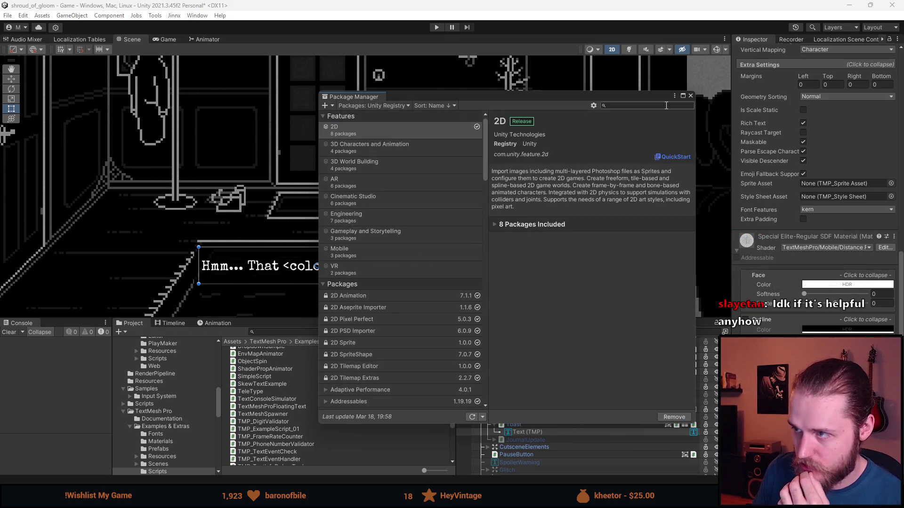
type("text")
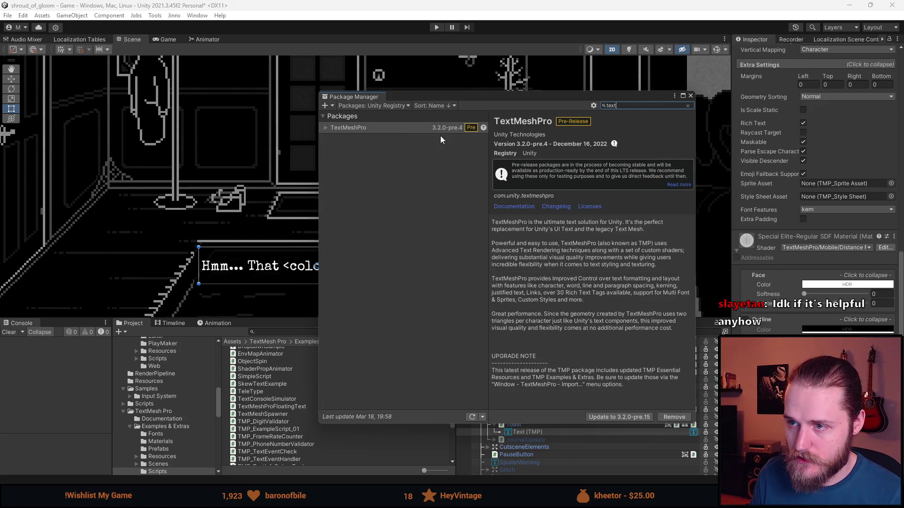
left_click(690, 96)
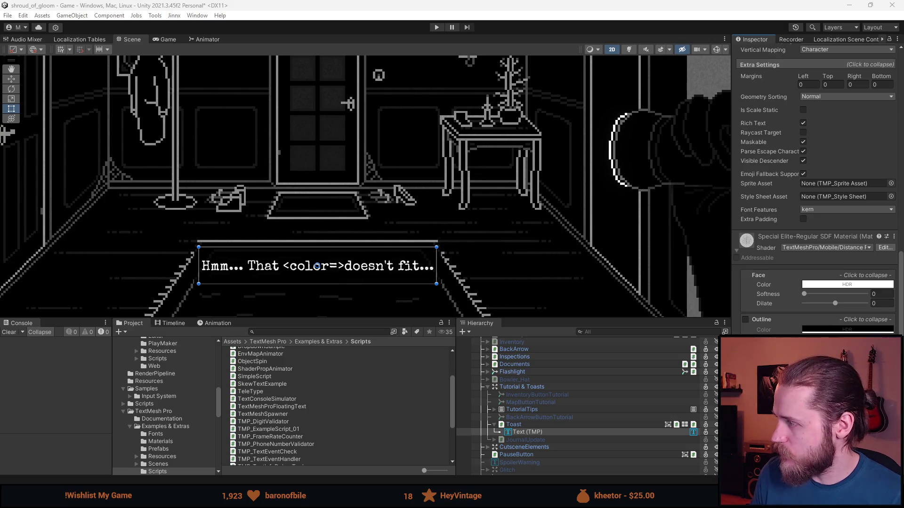
key("alt+Tab")
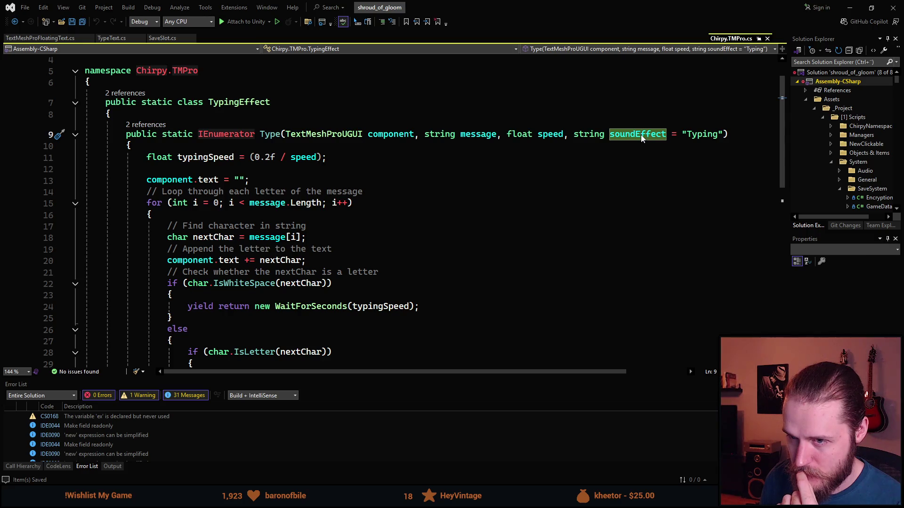
Examine the Type coroutine's speed calculation on line 11, including its 0.2f base delay.
scroll(452, 194, "down", 1)
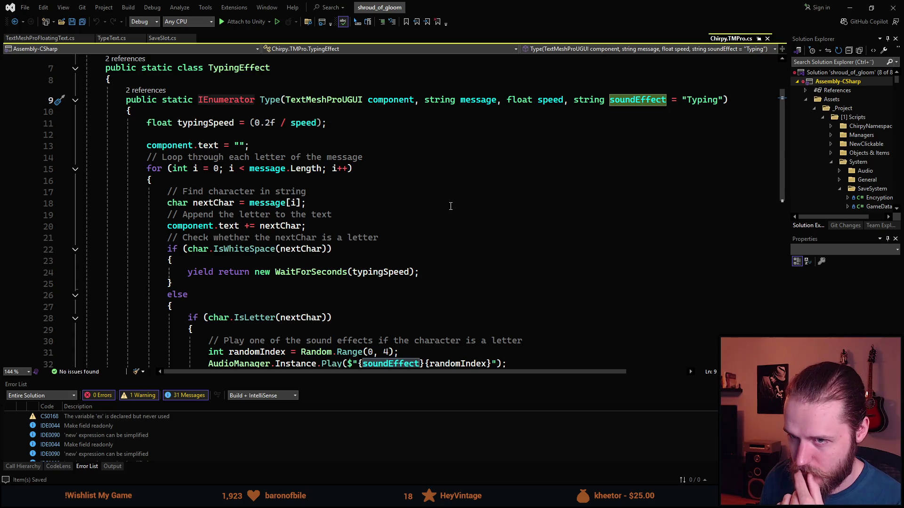
mouse_move(213, 150)
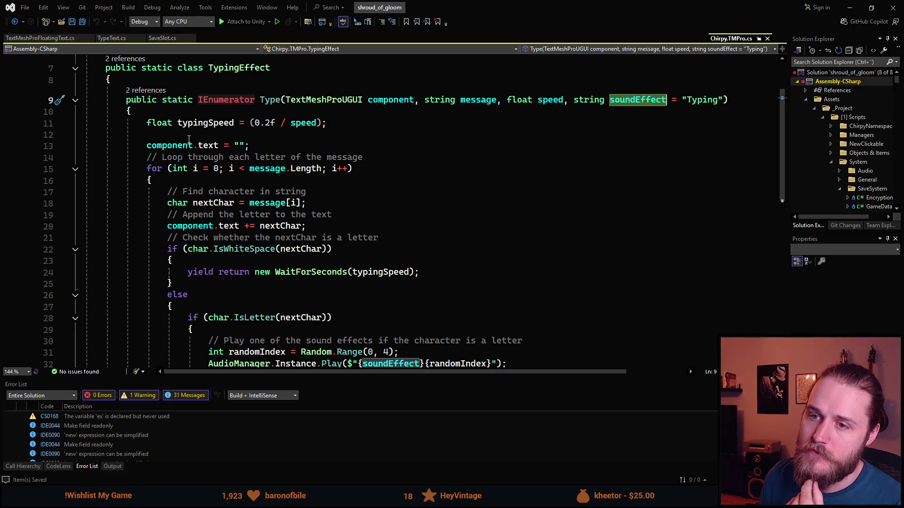
mouse_move(289, 127)
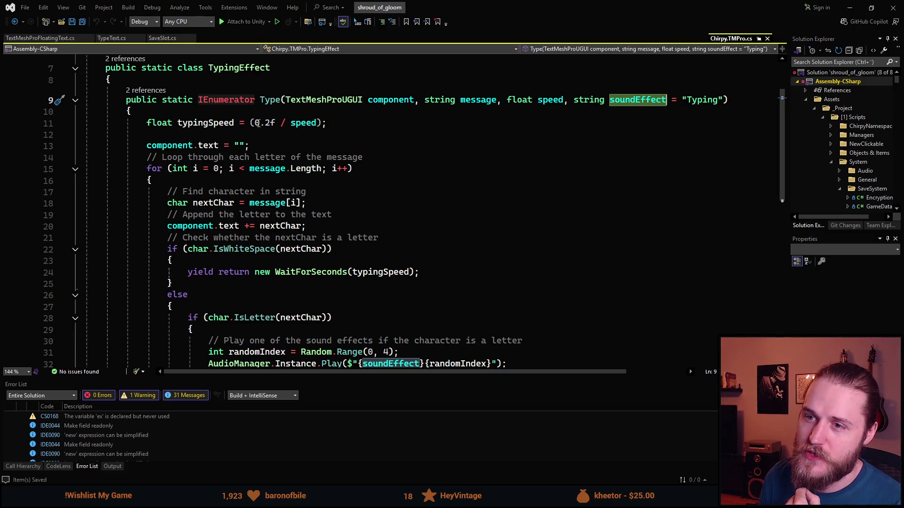
left_click(303, 123)
left_click(256, 122)
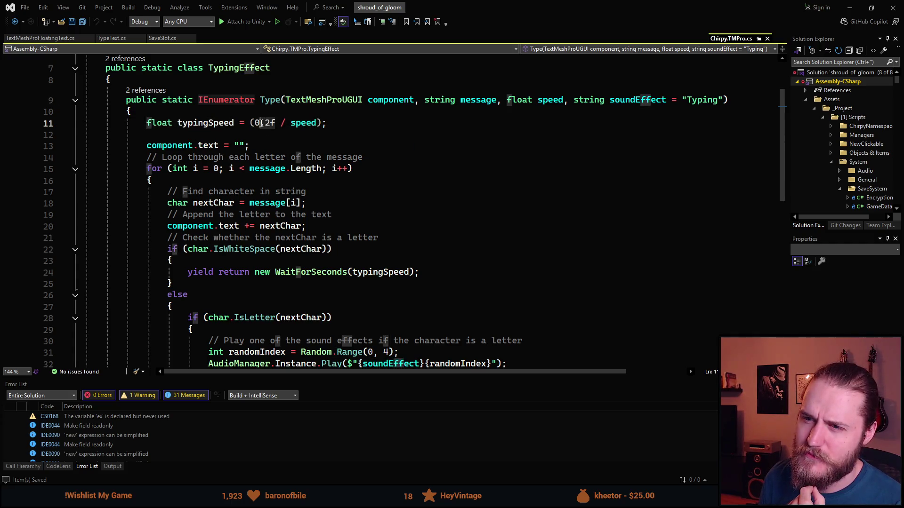
left_click(303, 122)
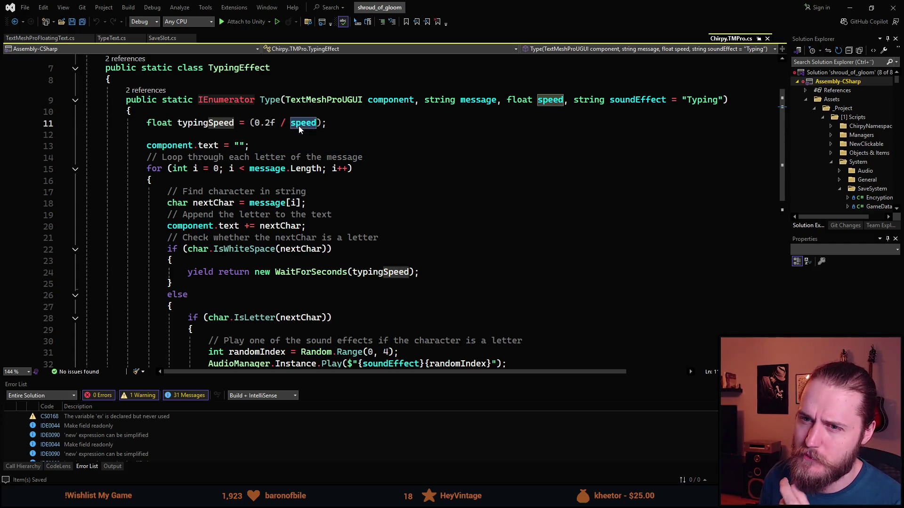
left_click(345, 123)
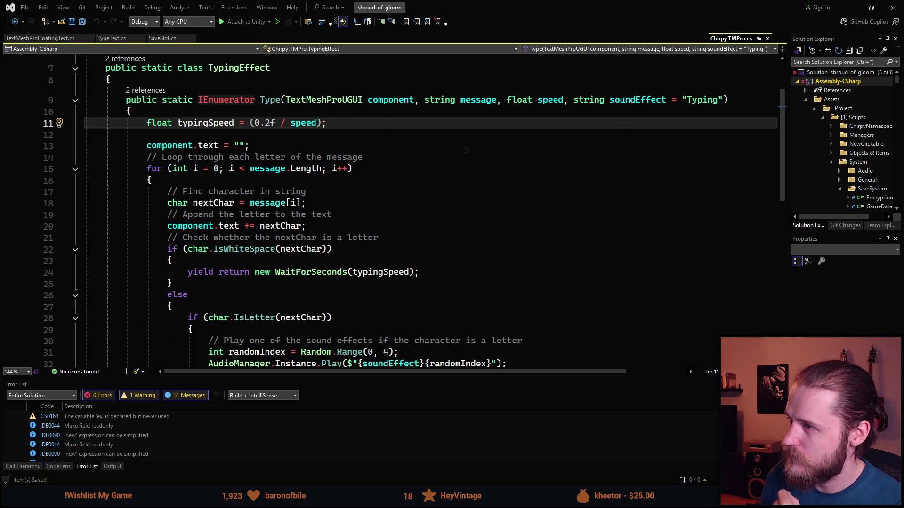
Read through TypingEffect.Type, peek at TypeText.cs, and return to Chirpy.TMPro.cs.
mouse_move(193, 164)
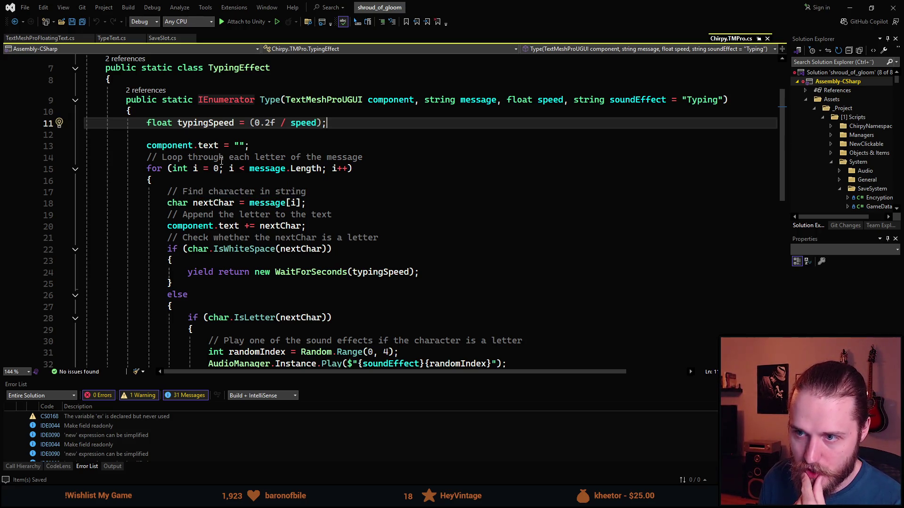
scroll(222, 160, "down", 2)
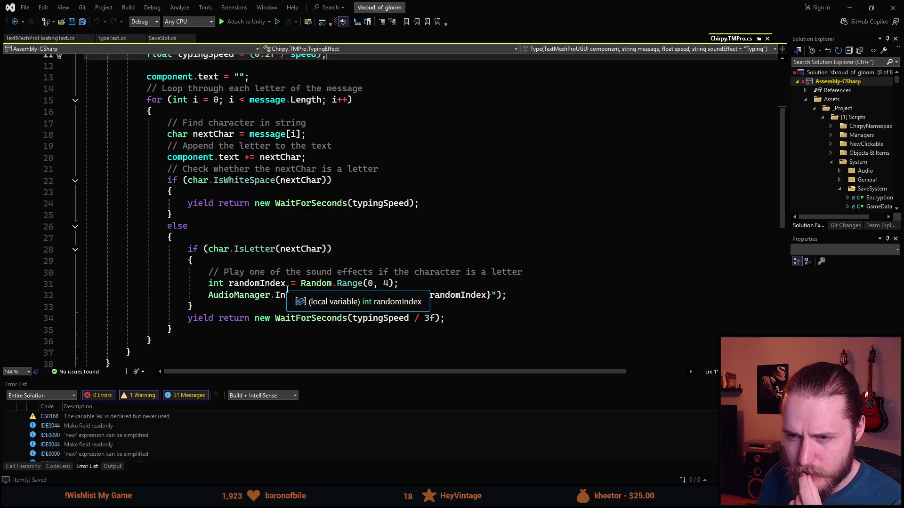
scroll(292, 313, "down", 1)
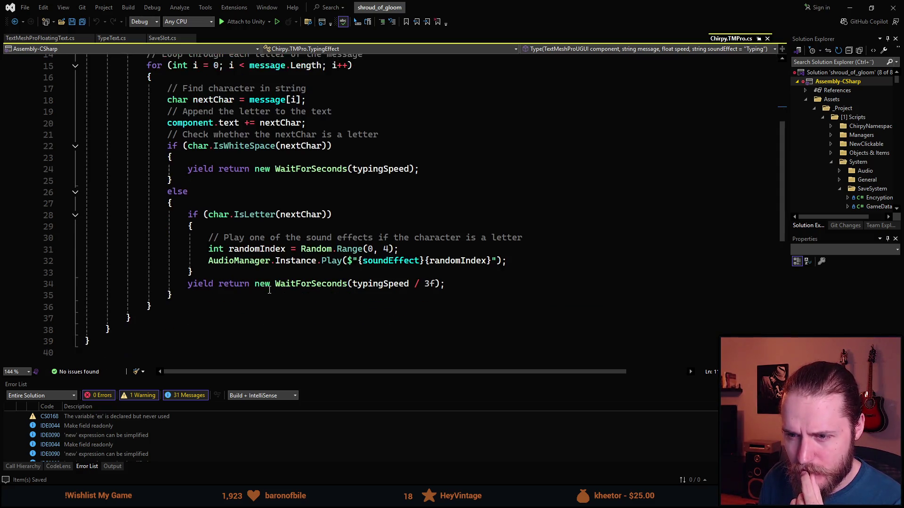
scroll(194, 210, "up", 3)
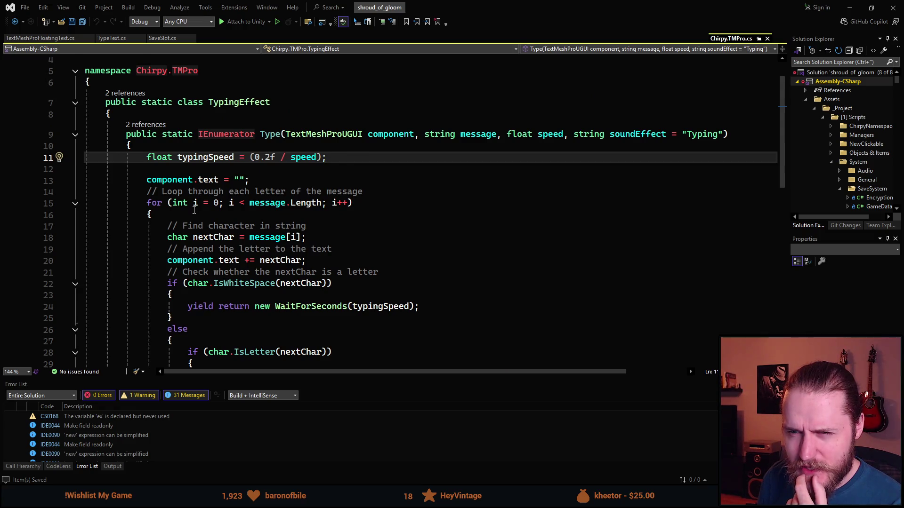
scroll(194, 210, "down", 2)
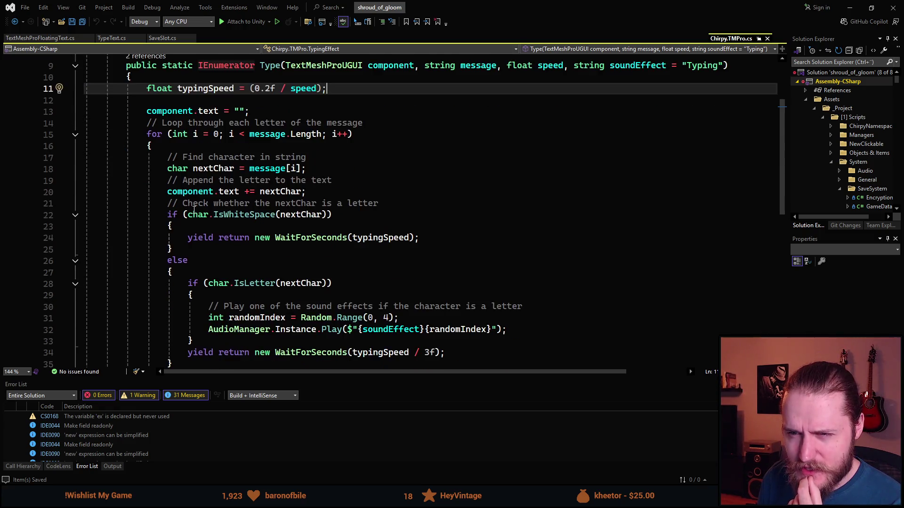
left_click(113, 40)
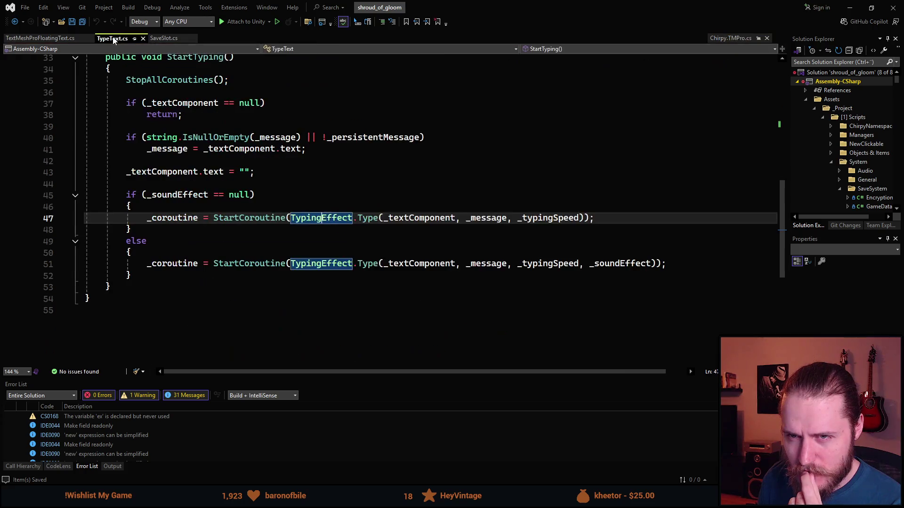
scroll(201, 216, "up", 8)
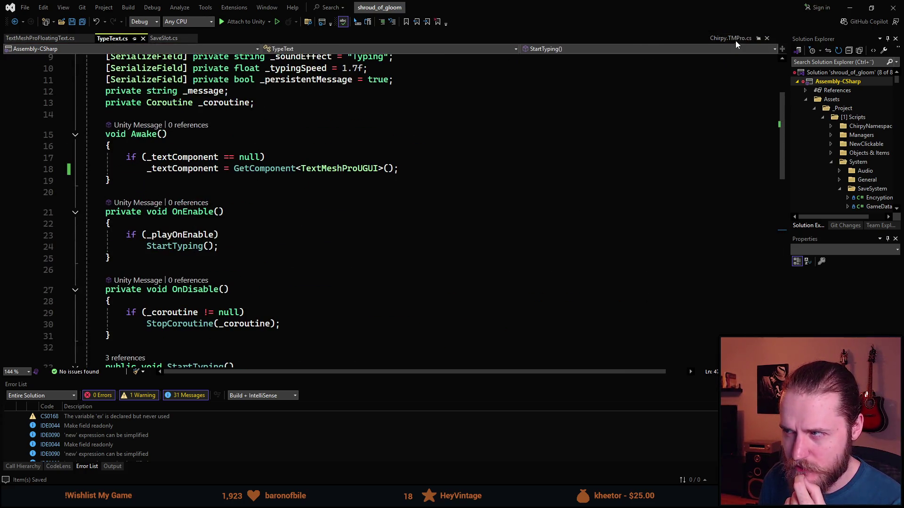
key("ctrl+minus")
scroll(284, 171, "up", 2)
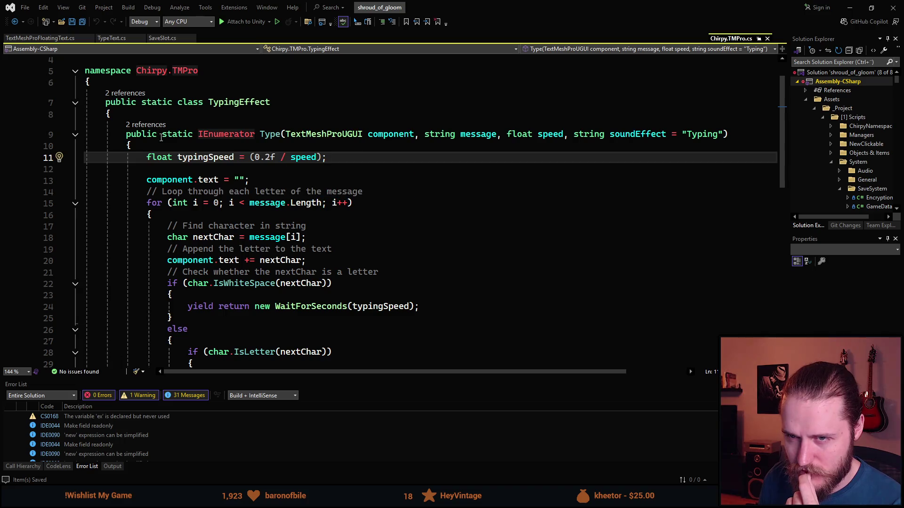
Inspect the Type signature on line 9 and select its soundEffect parameter.
left_click(719, 140)
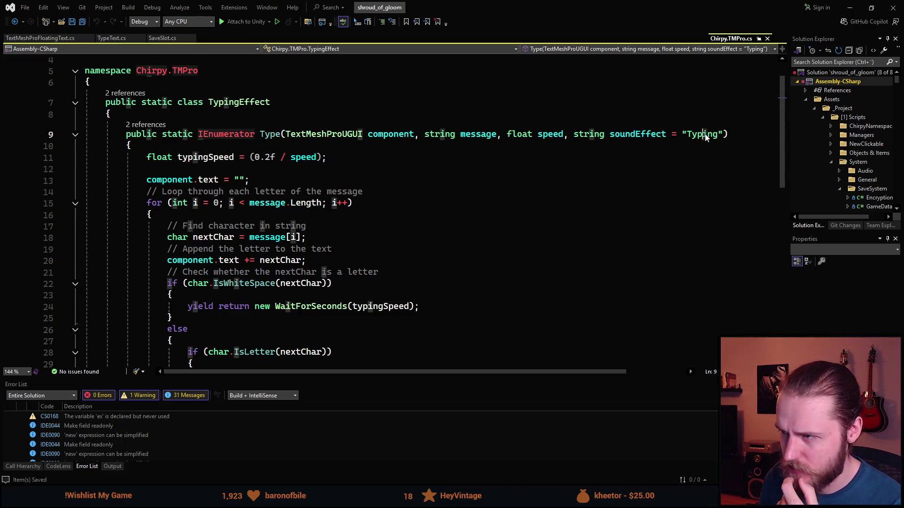
scroll(339, 266, "down", 3)
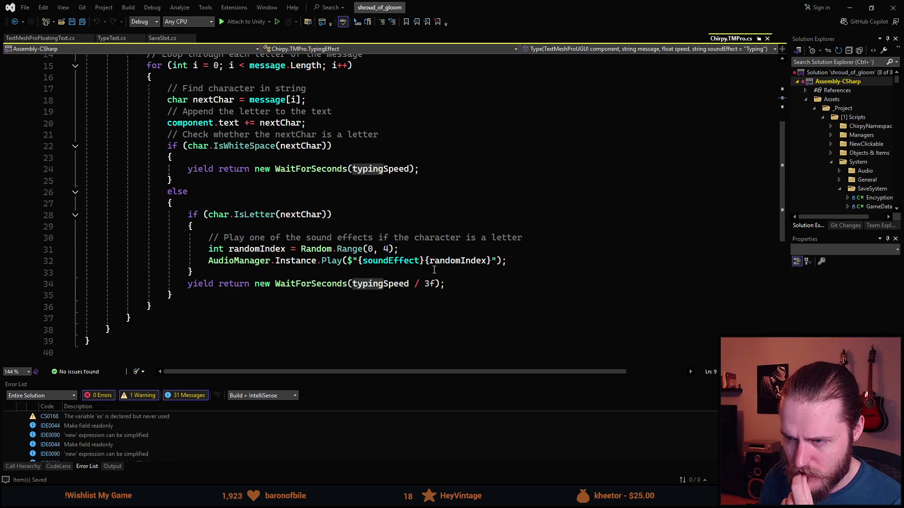
scroll(373, 235, "up", 4)
left_click(599, 168)
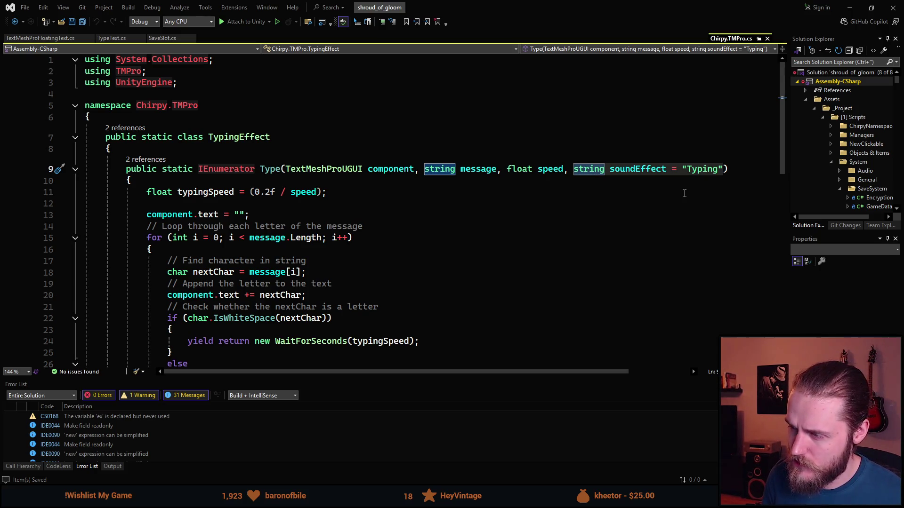
type("SFX ")
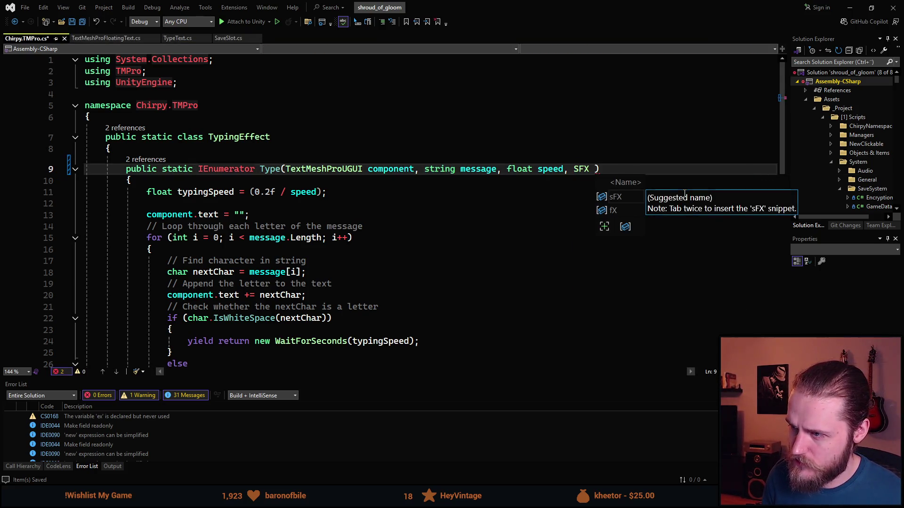
type("sfx ")
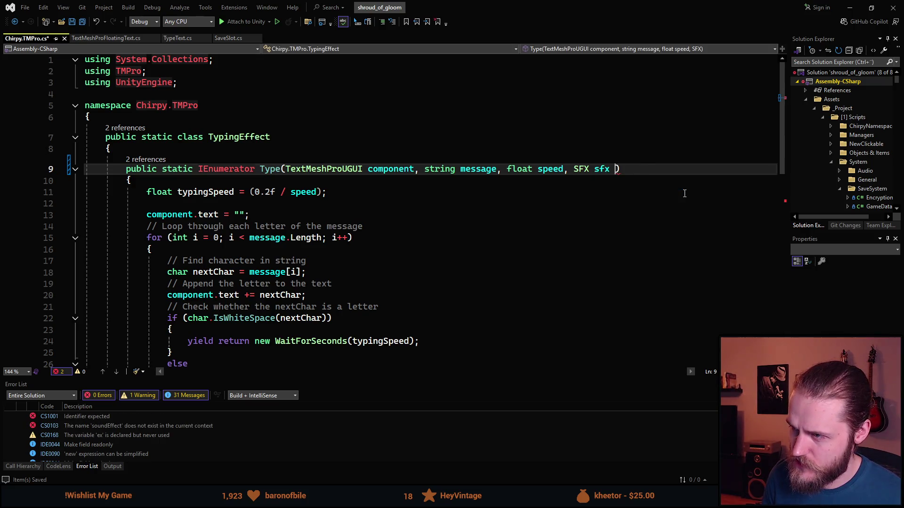
type("= null")
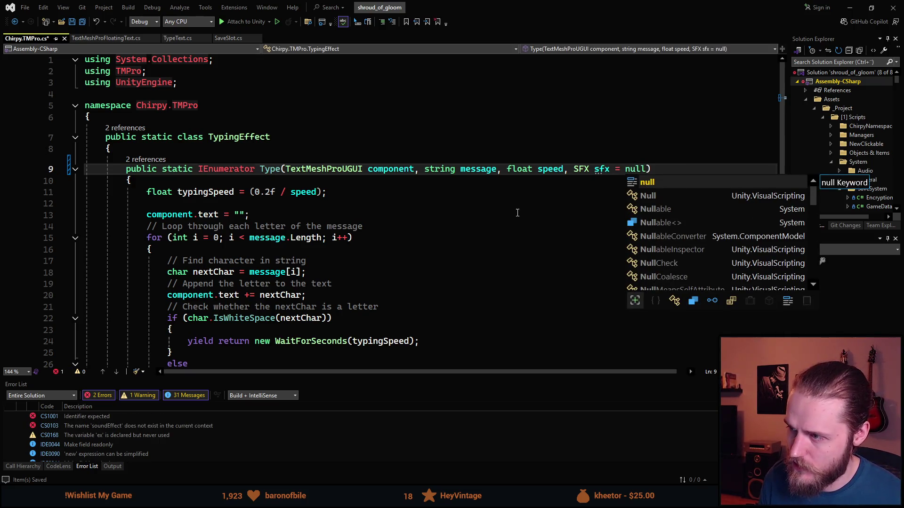
left_click(513, 203)
scroll(299, 262, "down", 1)
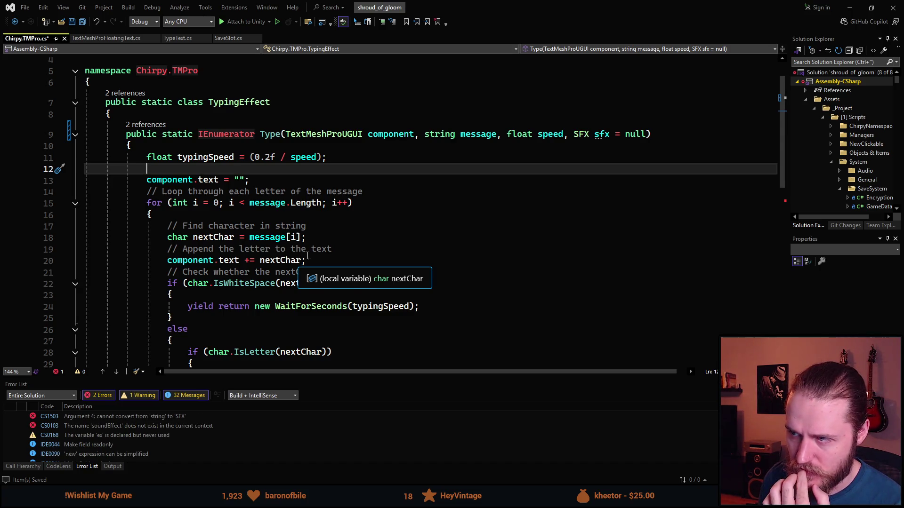
left_click(583, 134)
double_click(580, 135)
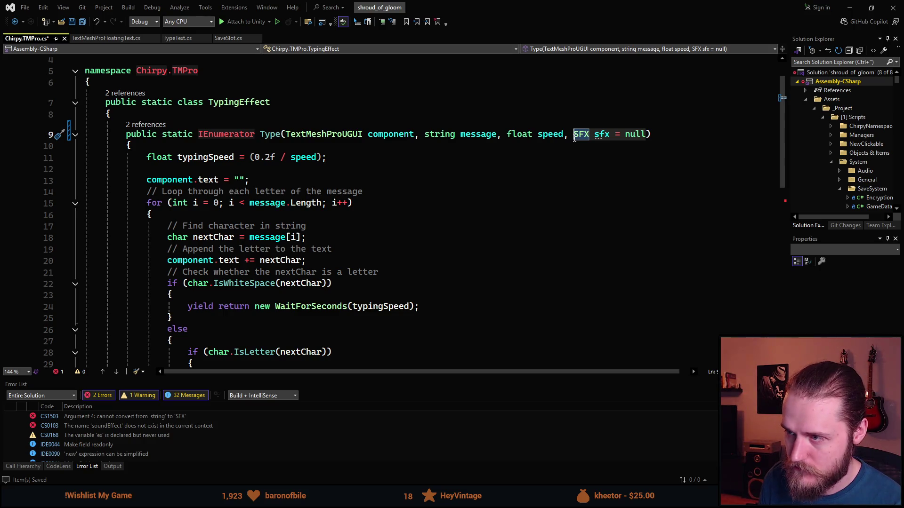
left_click(646, 135, "shift")
key("Delete")
key("BackSpace")
key("BackSpace")
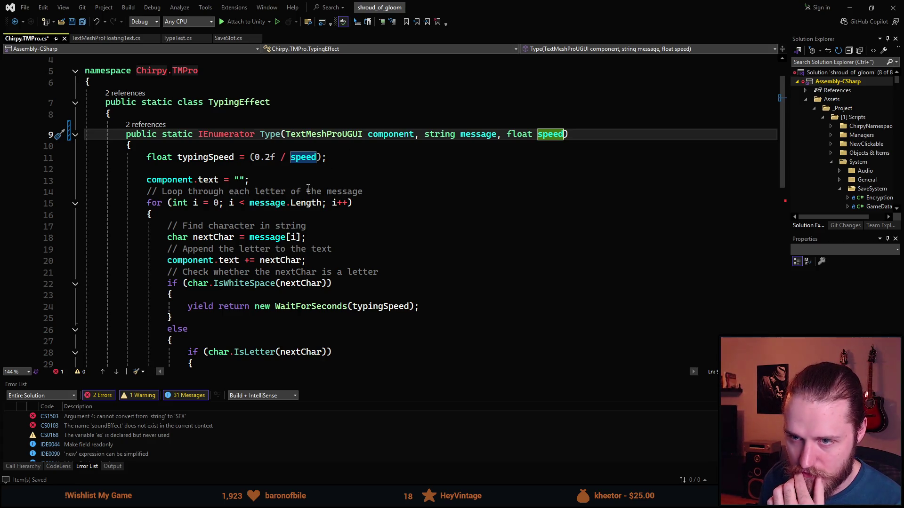
scroll(205, 170, "up", 1)
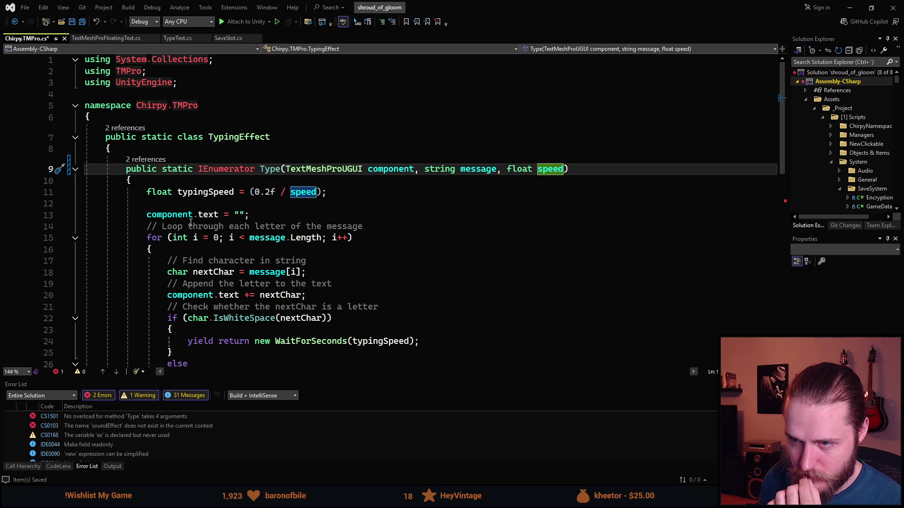
scroll(157, 202, "down", 1)
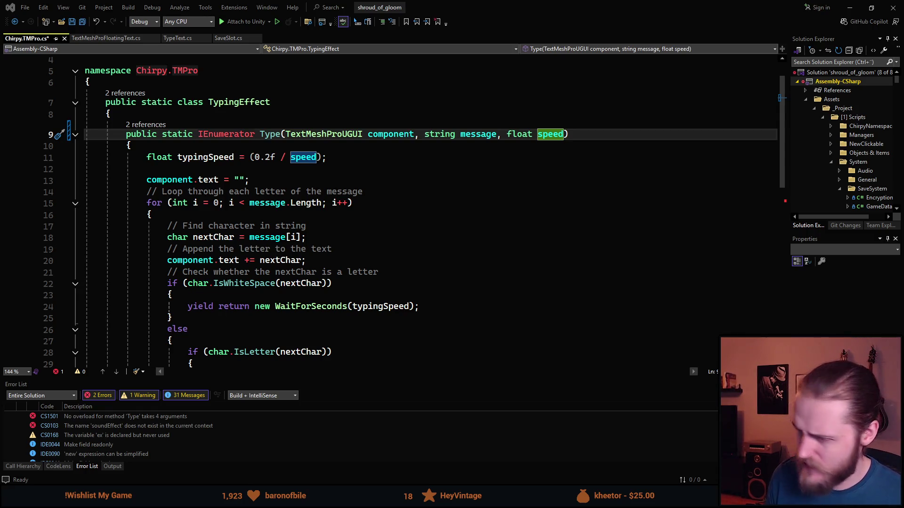
Test-run the game and view the Frame rate choices under Settings > Video.
key("alt+Tab")
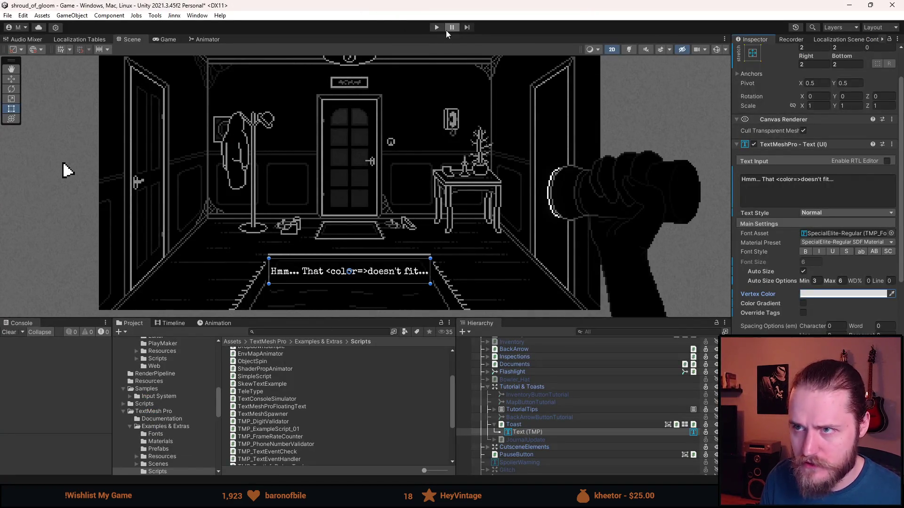
left_click(435, 28)
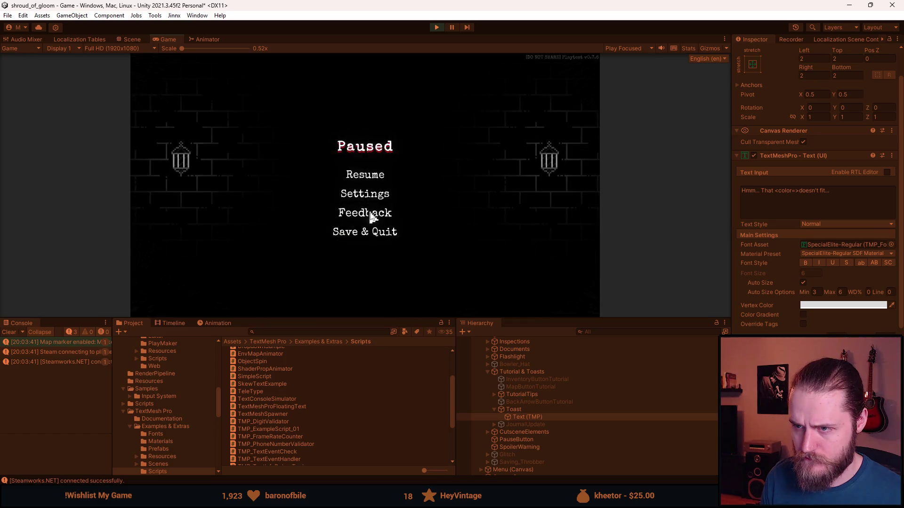
left_click(373, 196)
left_click(365, 155)
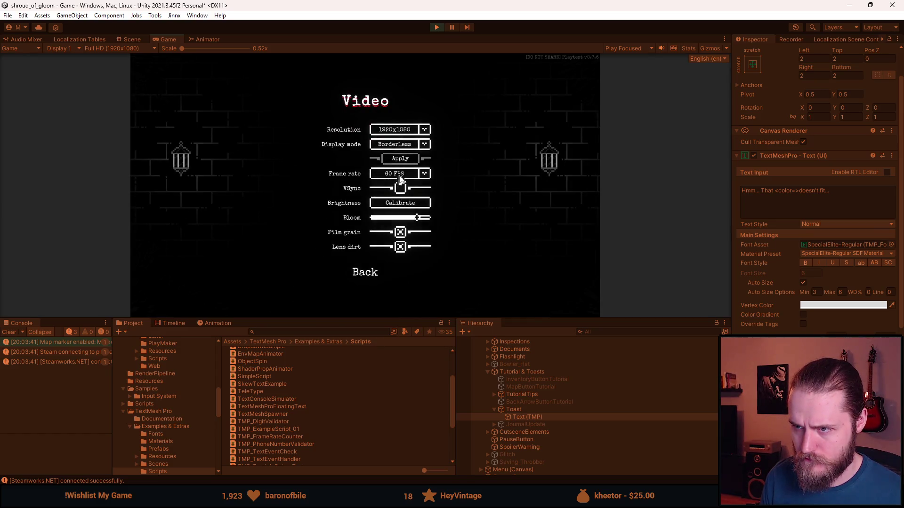
left_click(400, 174)
Stop Play mode and clear the Console log.
left_click(436, 27)
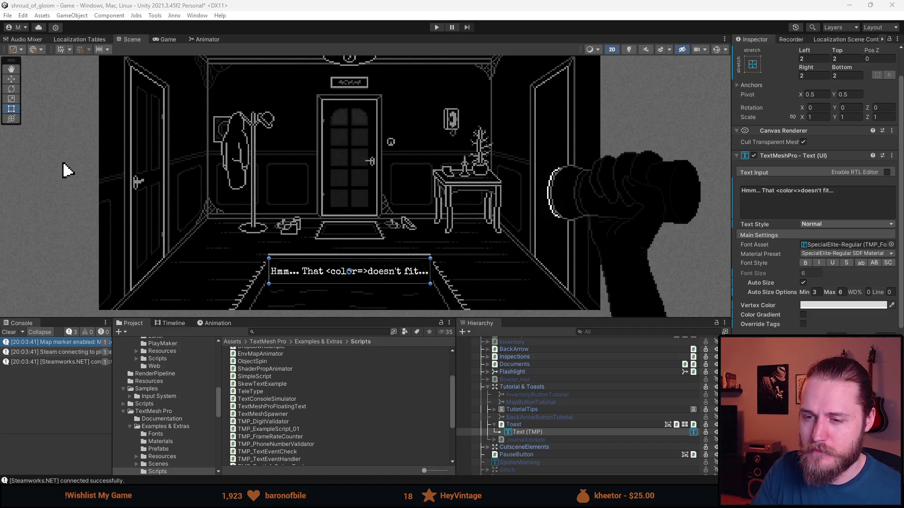
left_click(9, 332)
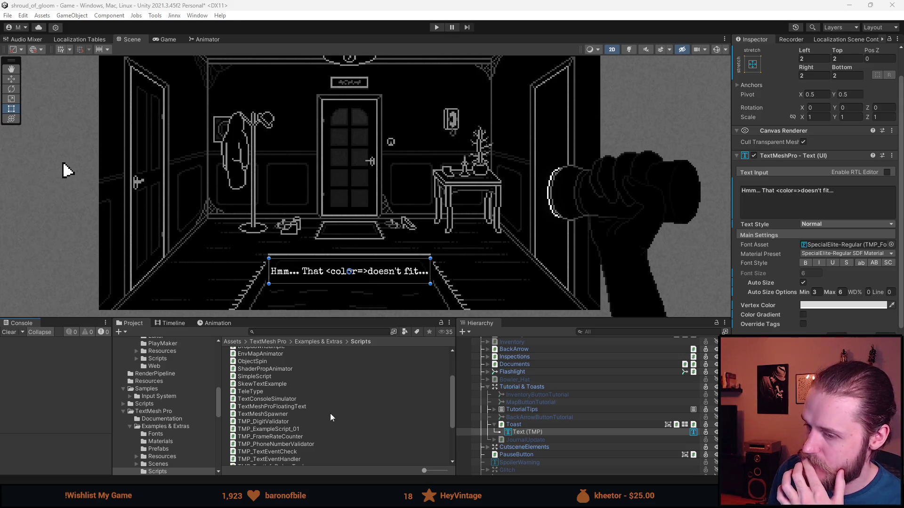
key("alt+Tab")
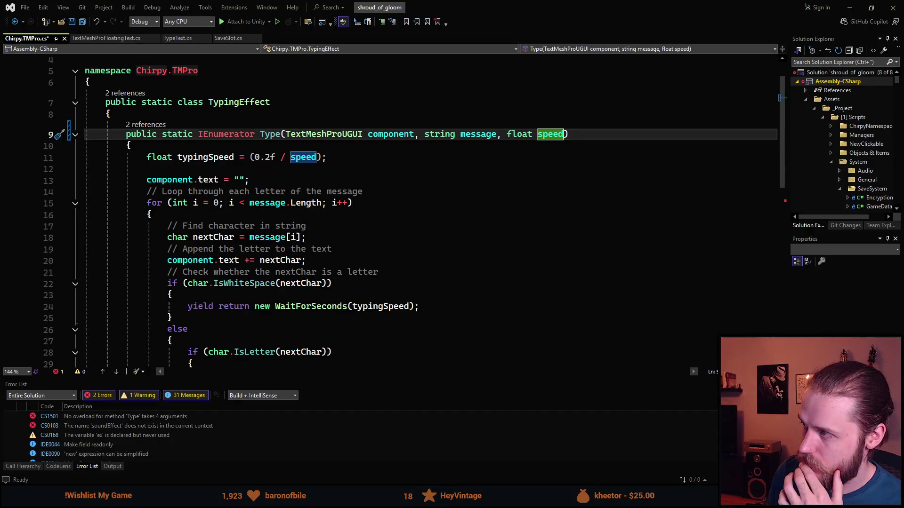
Add the condition if (typingSpeed < 0.34f) below the typingSpeed calculation in Type.
left_click(254, 260)
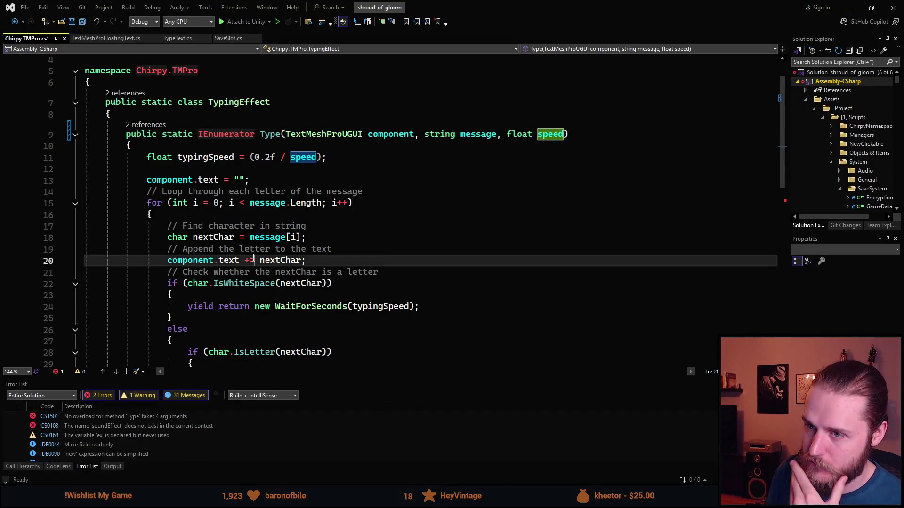
right_click(254, 259)
left_click(393, 158)
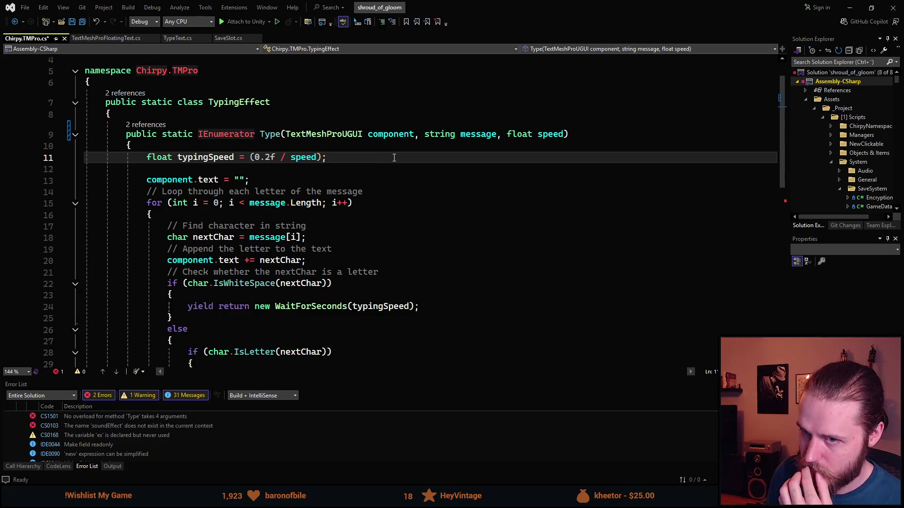
key("Return")
type("if ")
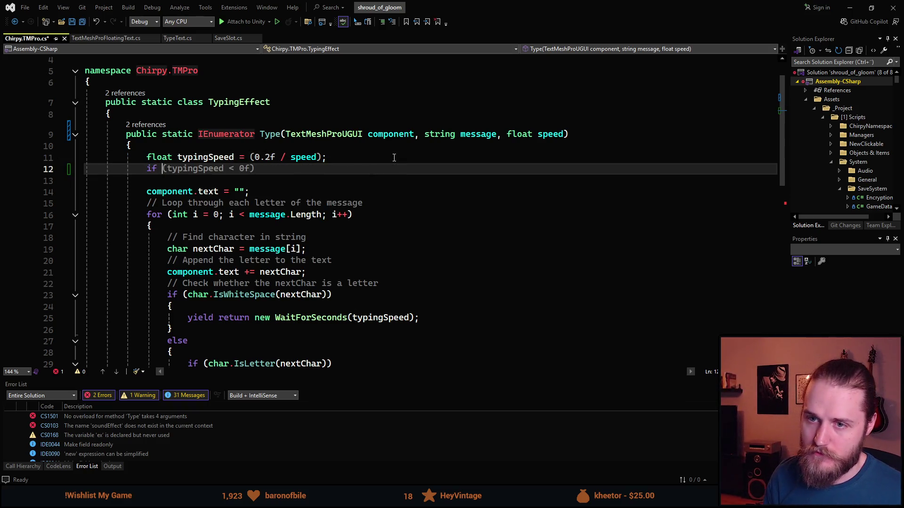
type("(typ")
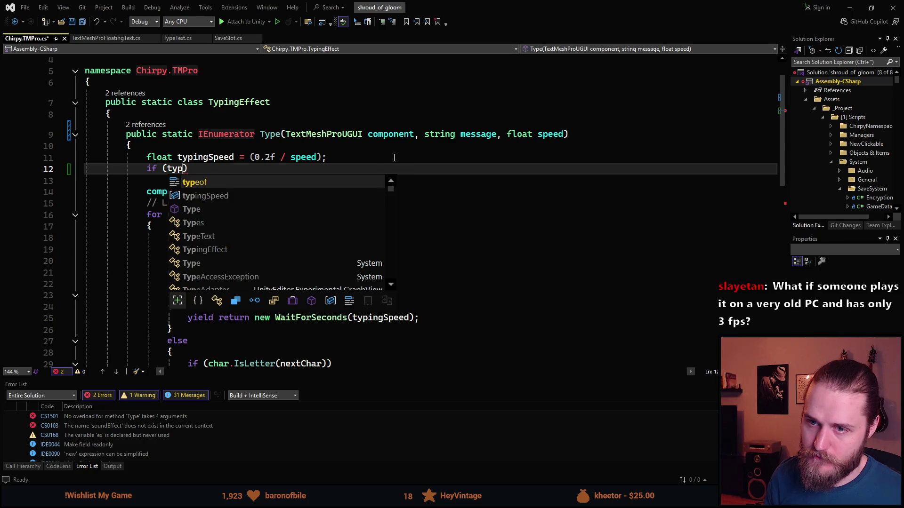
type("ingSpeed")
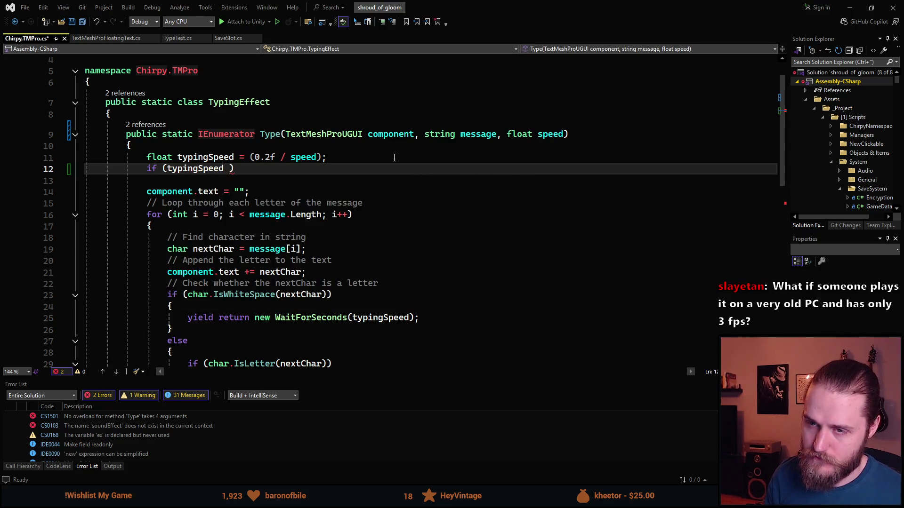
type(" <=")
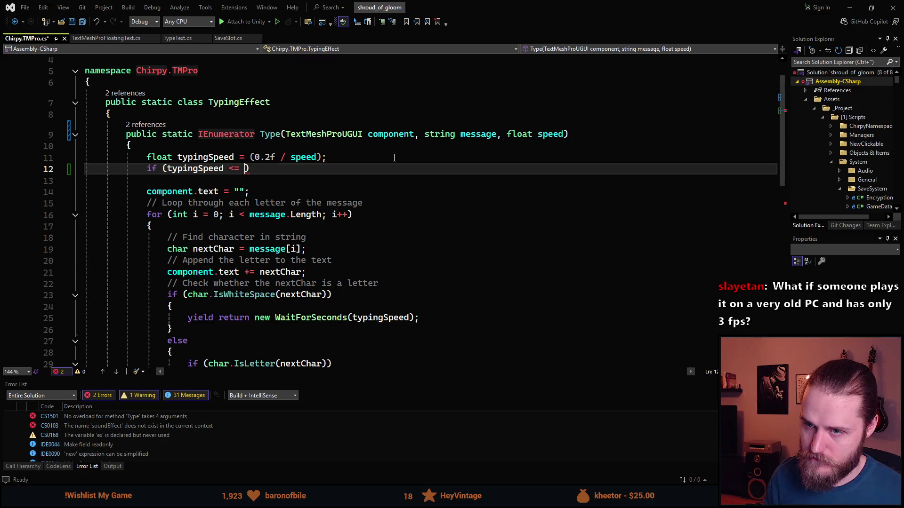
key("BackSpace")
key("BackSpace")
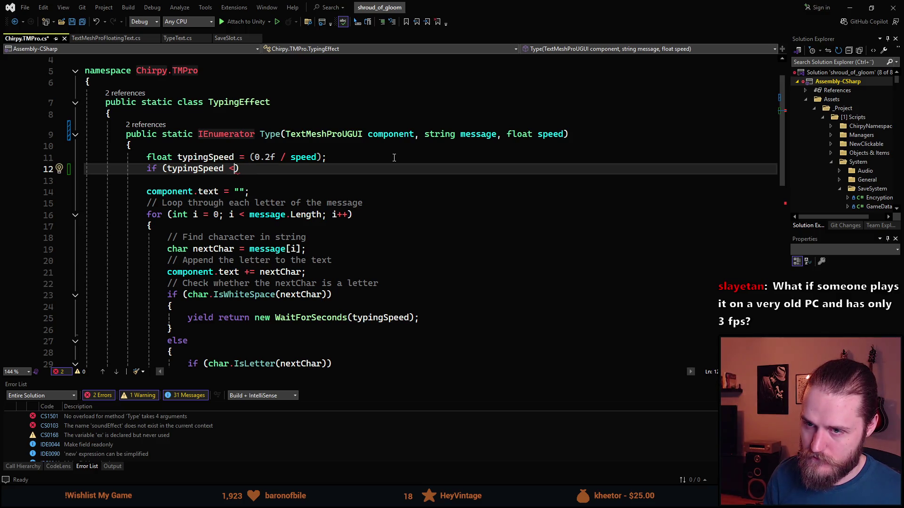
type("0.")
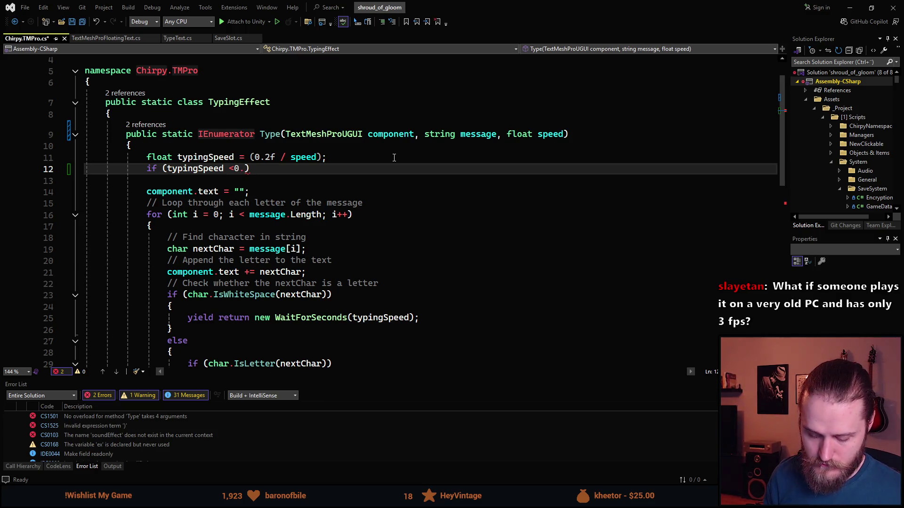
type("34f")
key("Left")
key("Left")
key("Left")
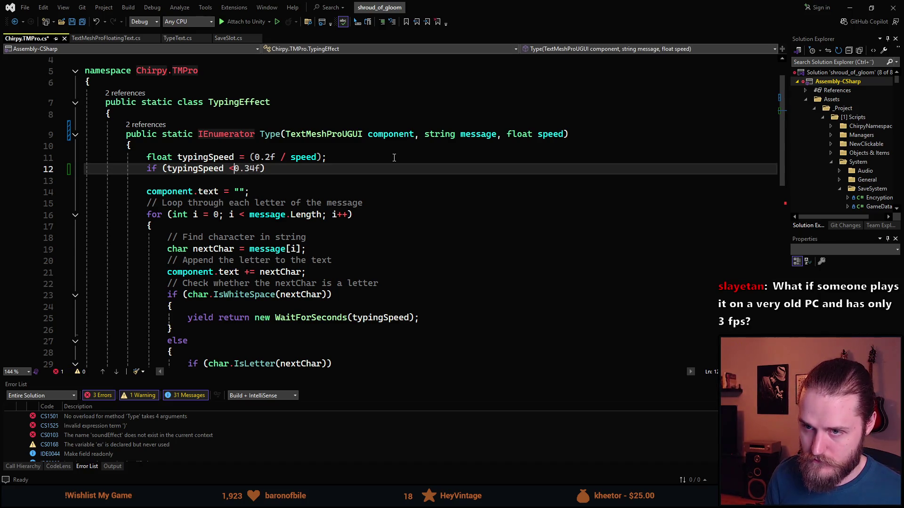
key("End")
type("typingSpeed")
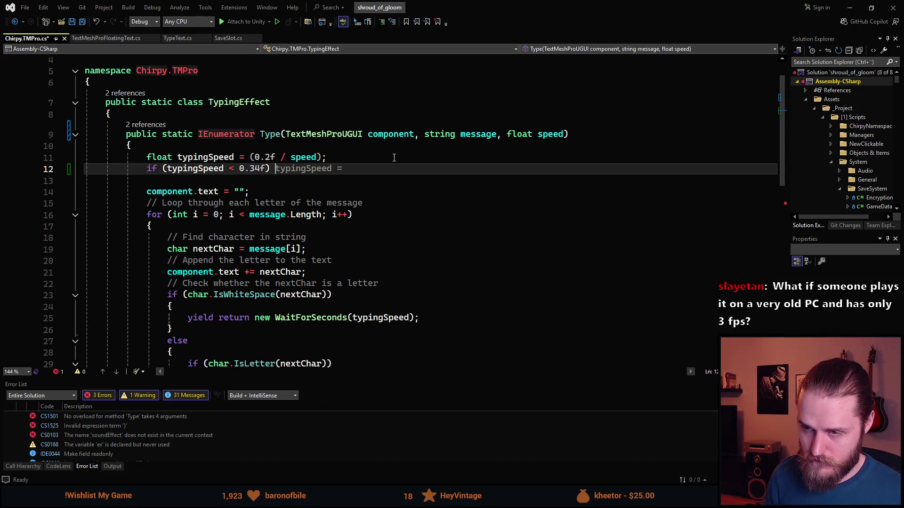
key("ctrl+BackSpace")
key("ctrl+BackSpace")
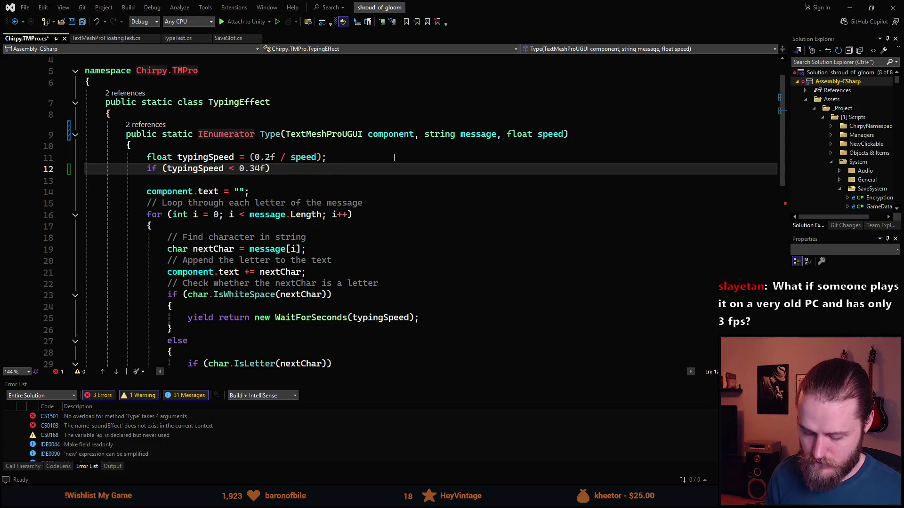
Set typingSpeed = 0.34f inside the if block and save TypingEffect.
key("Return")
type("{")
key("Return")
type("ty")
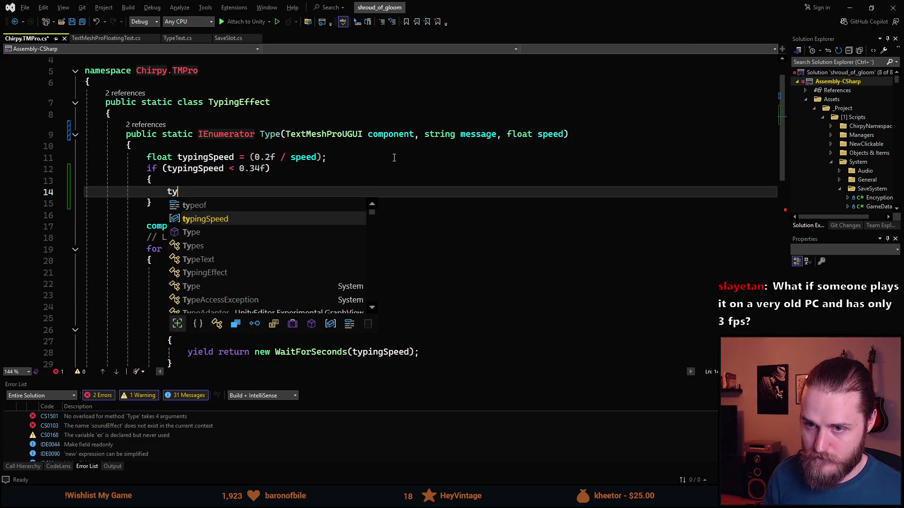
key("Tab")
type("=")
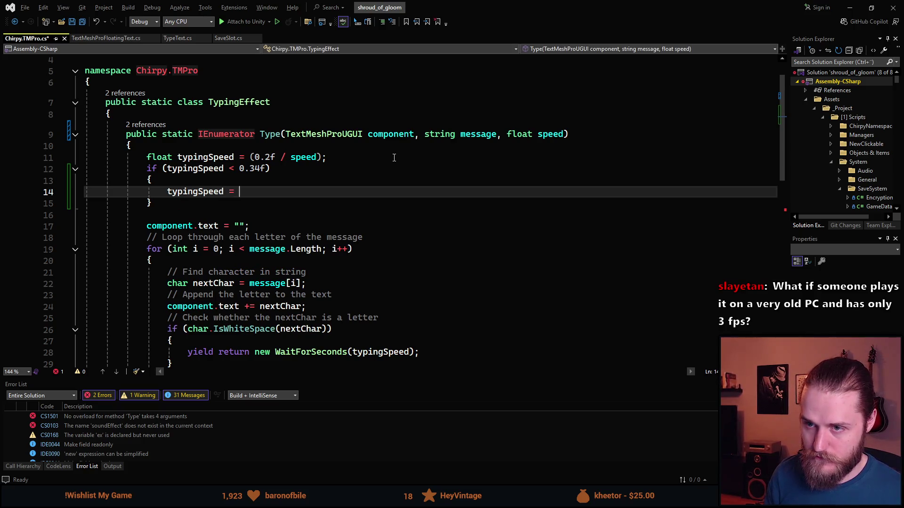
type(" 0.34f;")
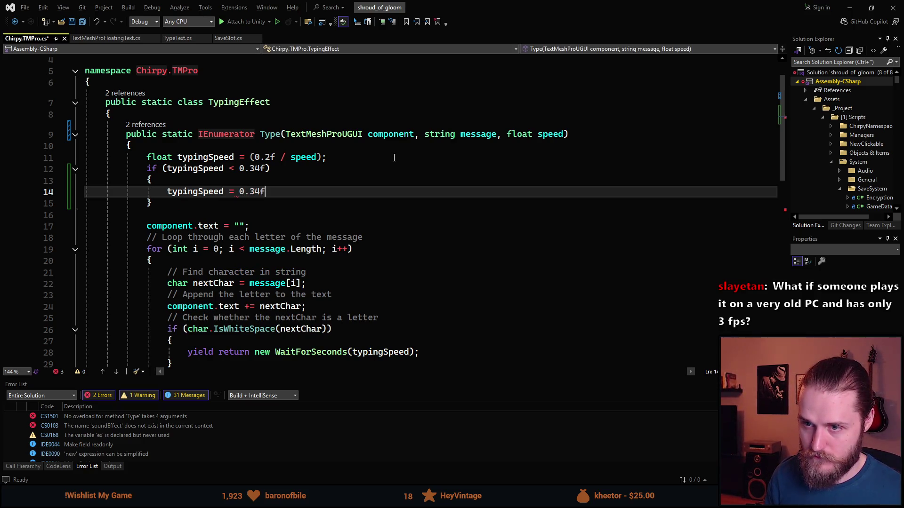
key("ctrl+s")
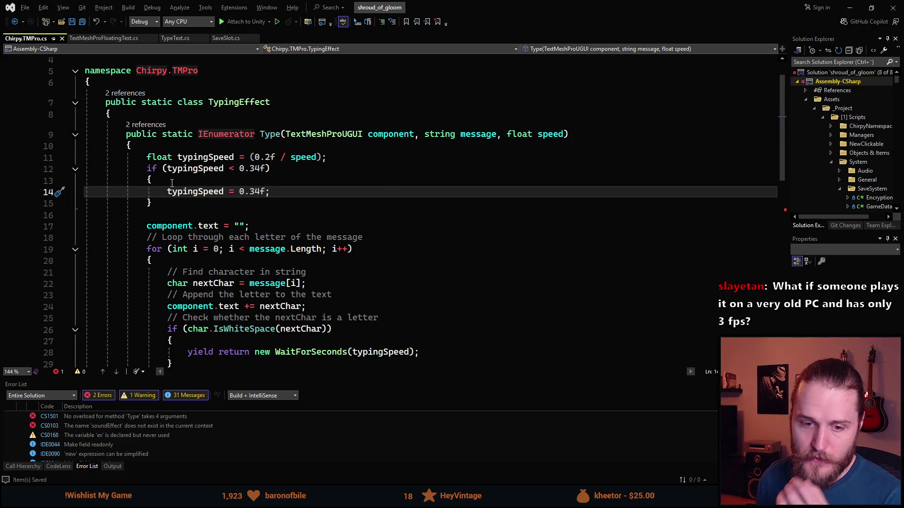
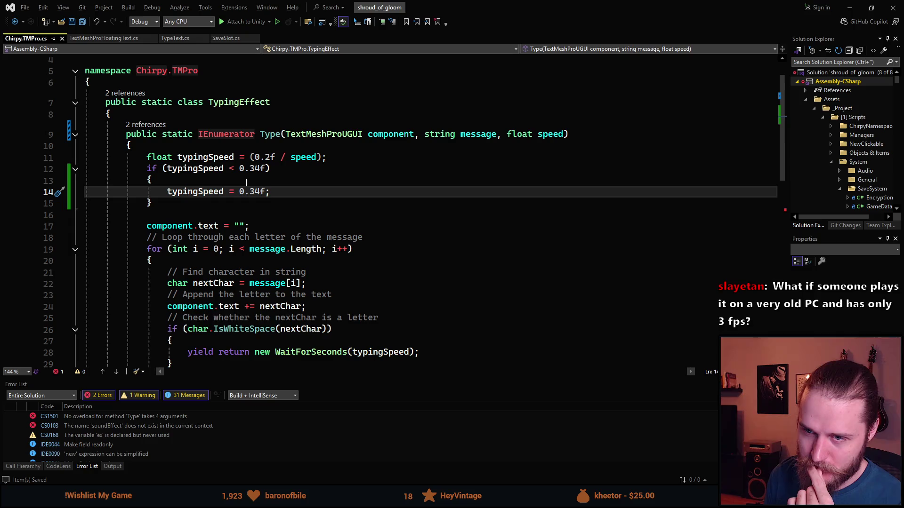
Insert blank lines after component.text = ""; ahead of the character for loop.
left_click(342, 158)
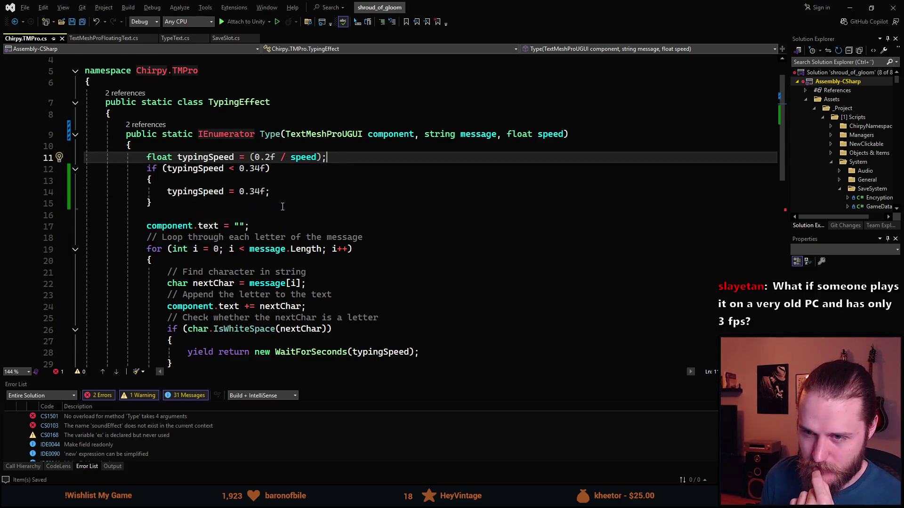
scroll(251, 189, "down", 1)
scroll(198, 198, "down", 1)
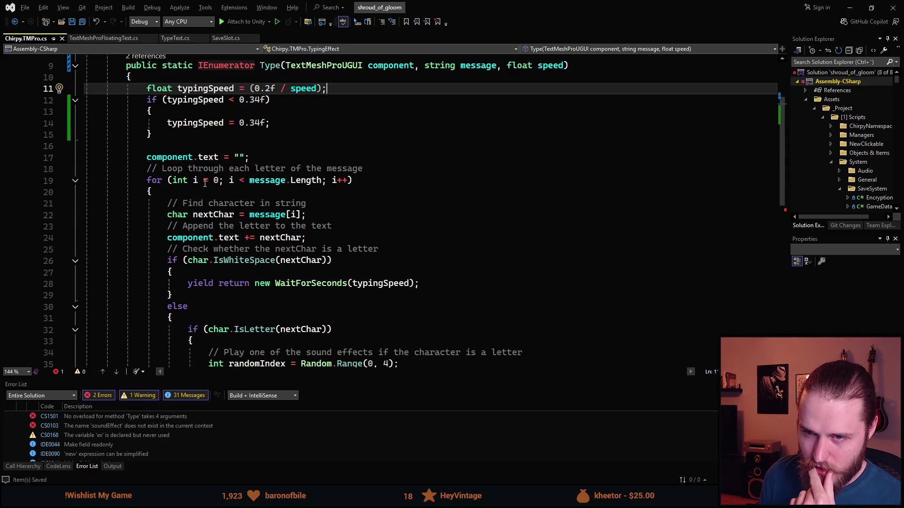
scroll(205, 183, "up", 3)
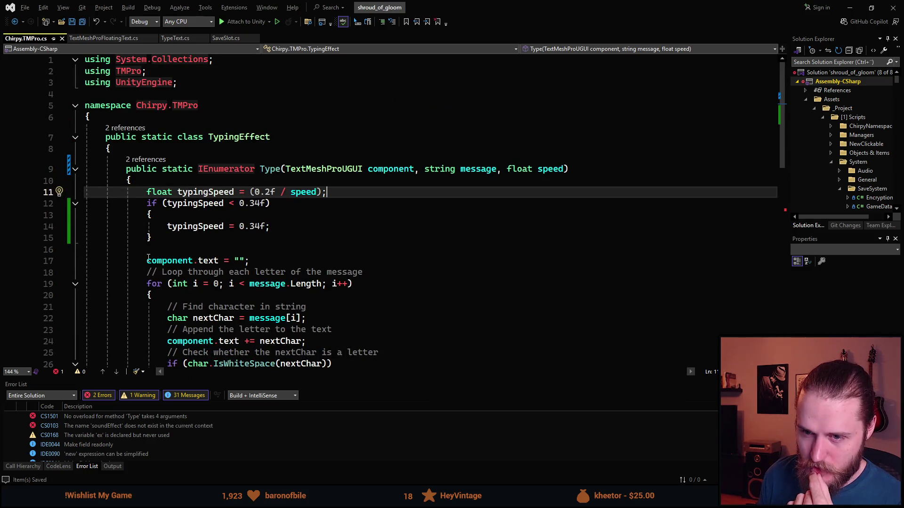
left_click(271, 260)
key("shift+Home")
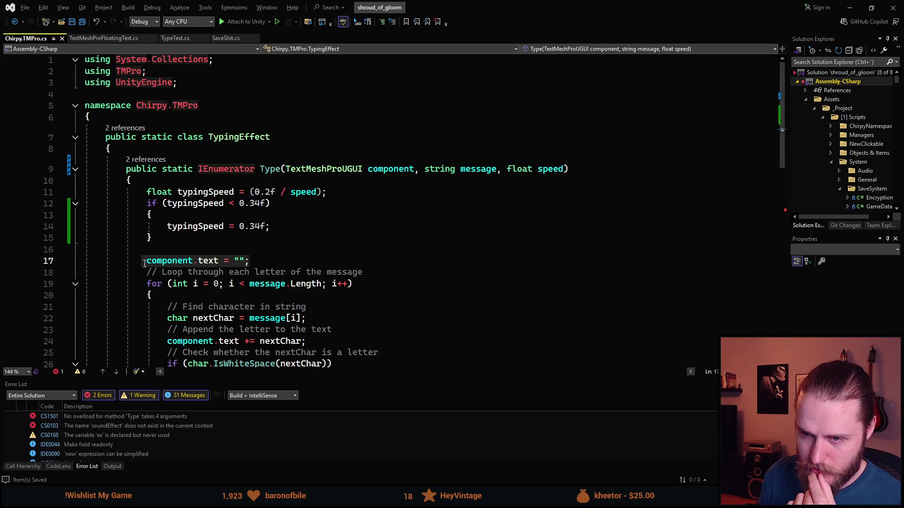
key("End")
scroll(235, 254, "down", 2)
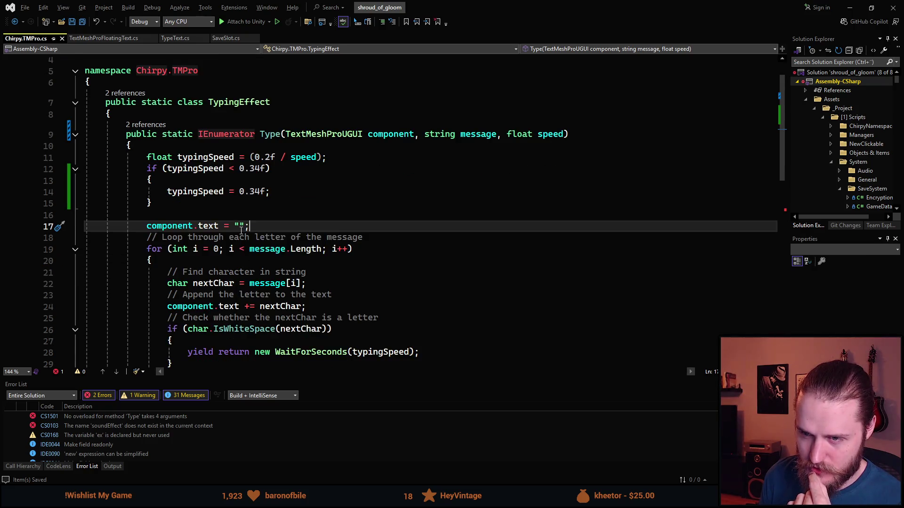
scroll(241, 230, "down", 3)
scroll(241, 233, "up", 3)
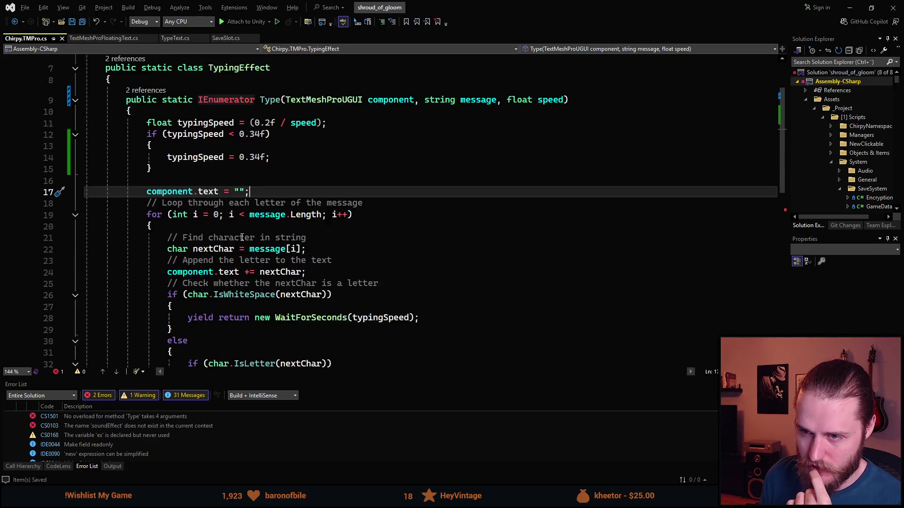
scroll(242, 237, "down", 1)
scroll(242, 237, "up", 1)
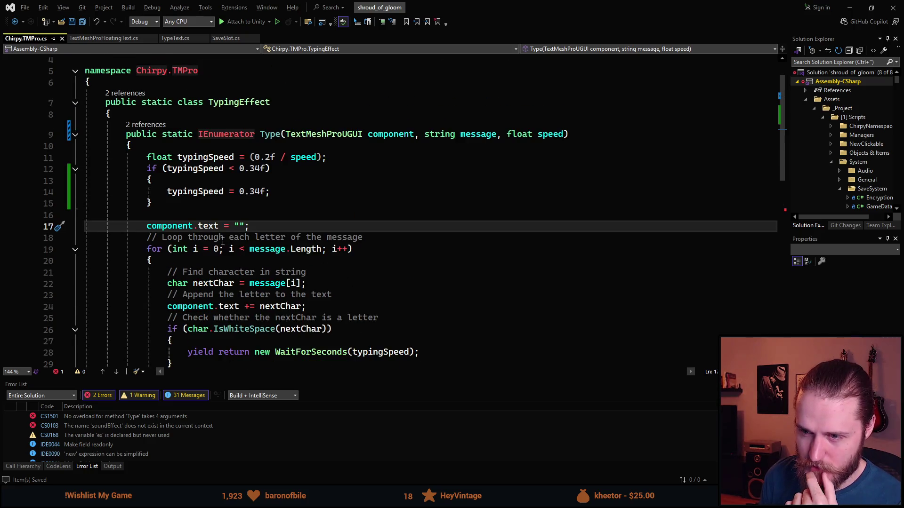
scroll(283, 224, "down", 4)
scroll(283, 224, "up", 2)
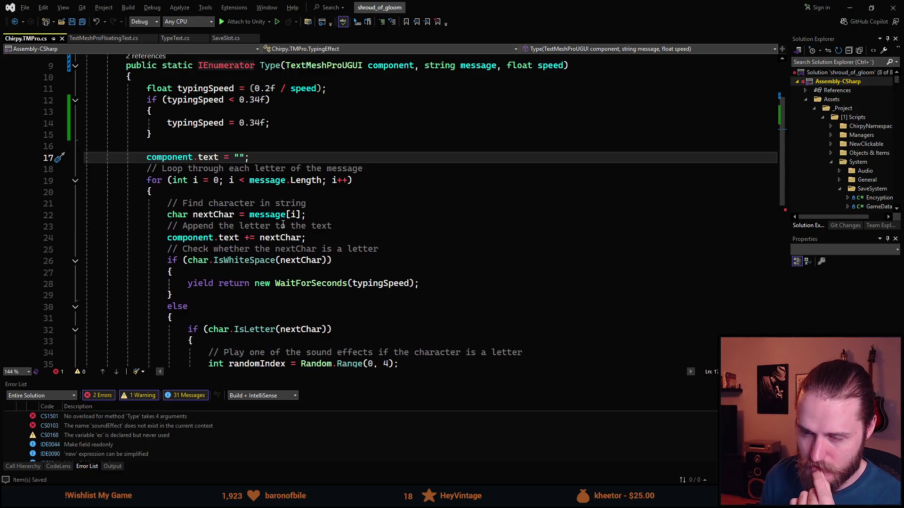
key("Return")
key("Return")
key("Return")
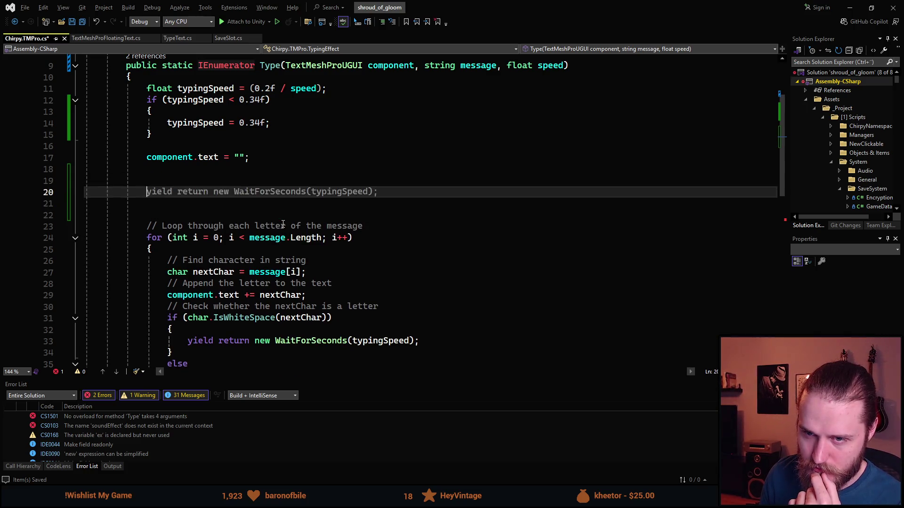
key("Up")
key("Up")
key("Up")
scroll(280, 243, "down", 4)
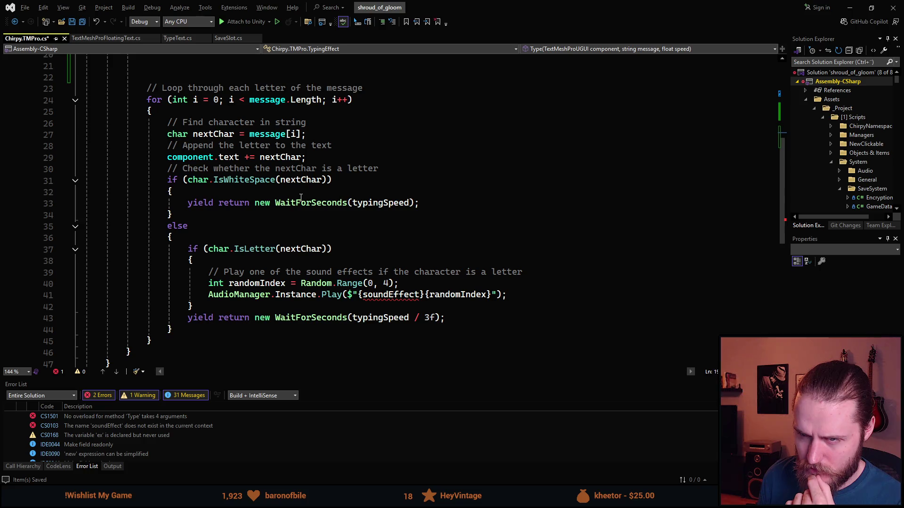
scroll(287, 207, "up", 1)
scroll(275, 221, "down", 1)
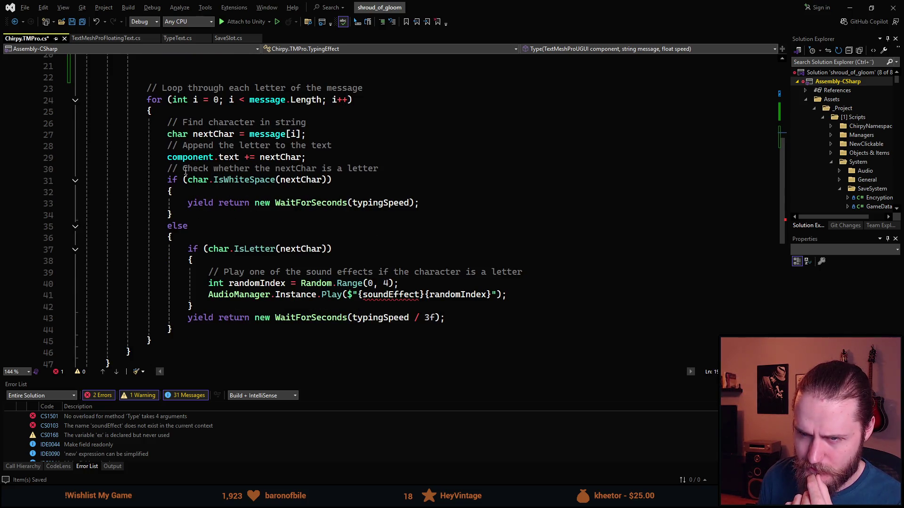
left_click(249, 155)
left_click(207, 180)
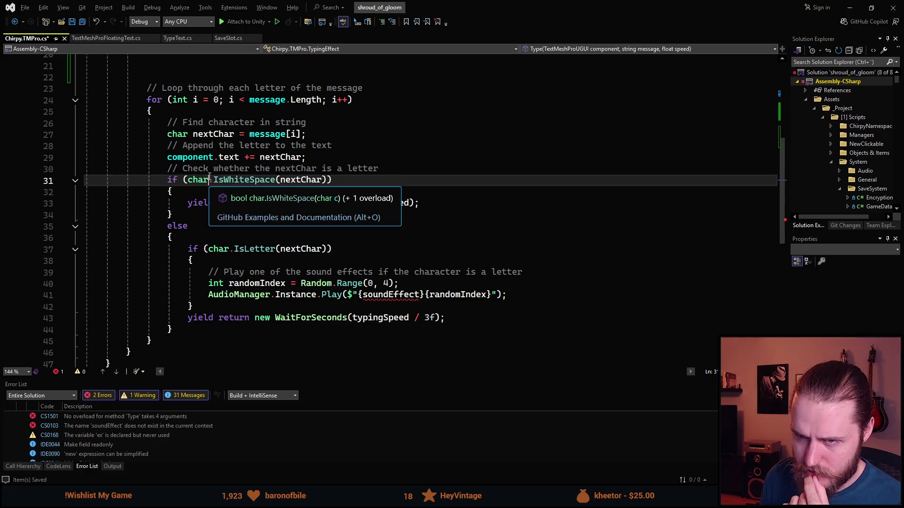
left_click(207, 169)
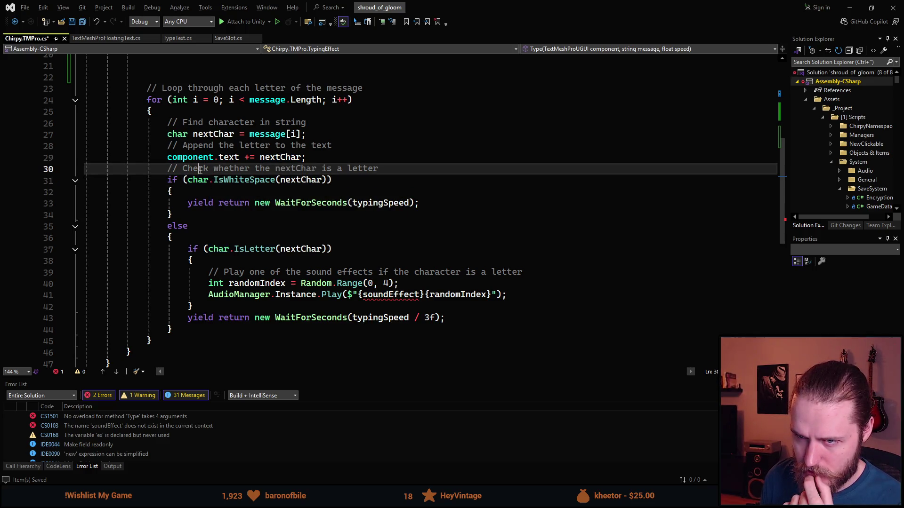
left_click(275, 181)
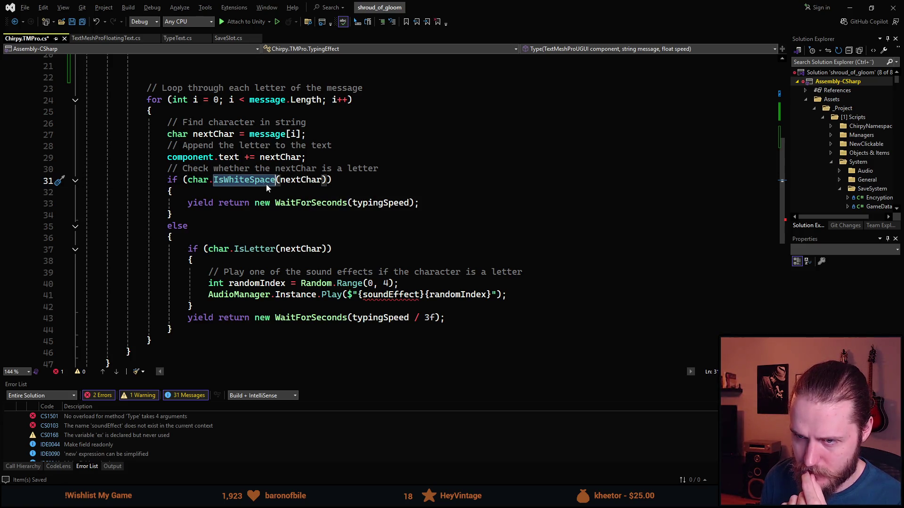
left_click(322, 204)
double_click(381, 207)
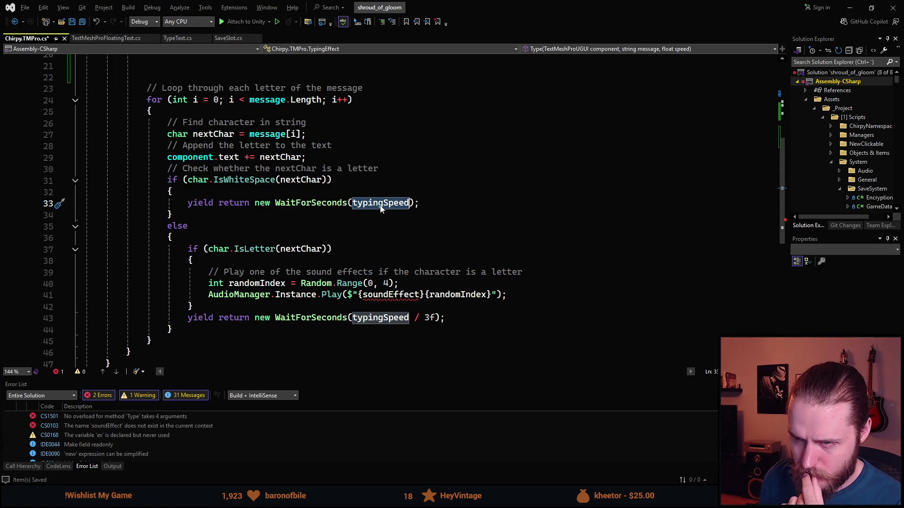
double_click(174, 227)
left_click(230, 182)
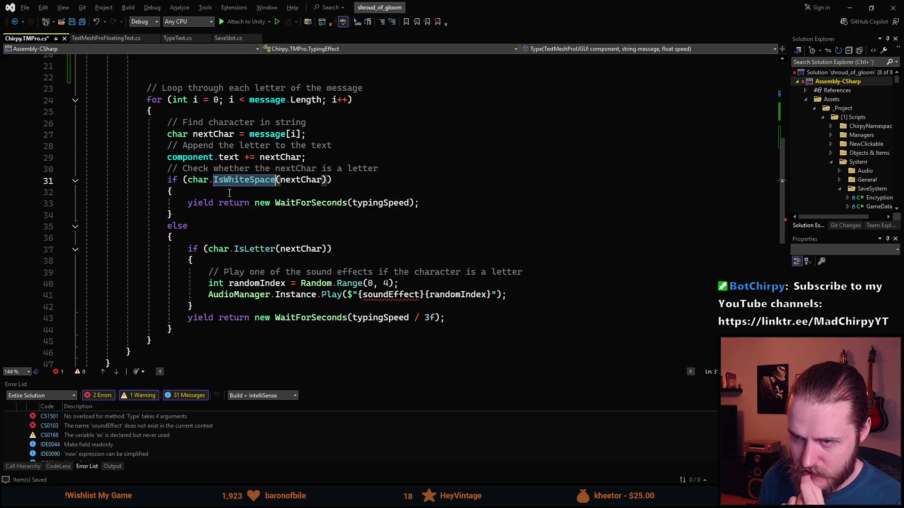
left_click(180, 223)
left_click(205, 249)
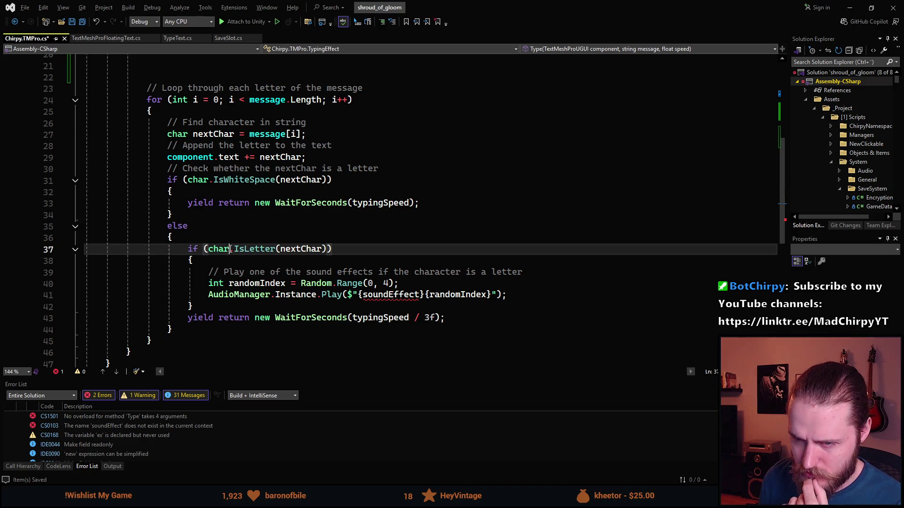
double_click(219, 249)
double_click(304, 249)
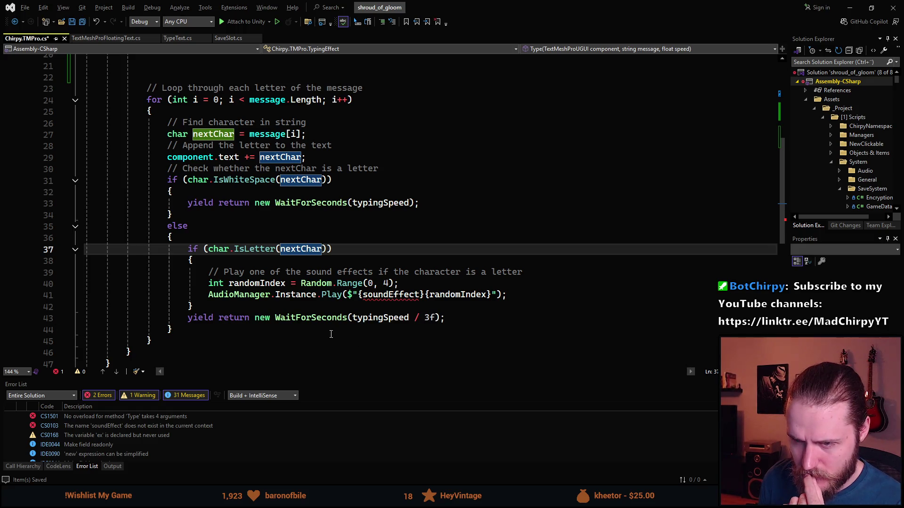
left_click(377, 318)
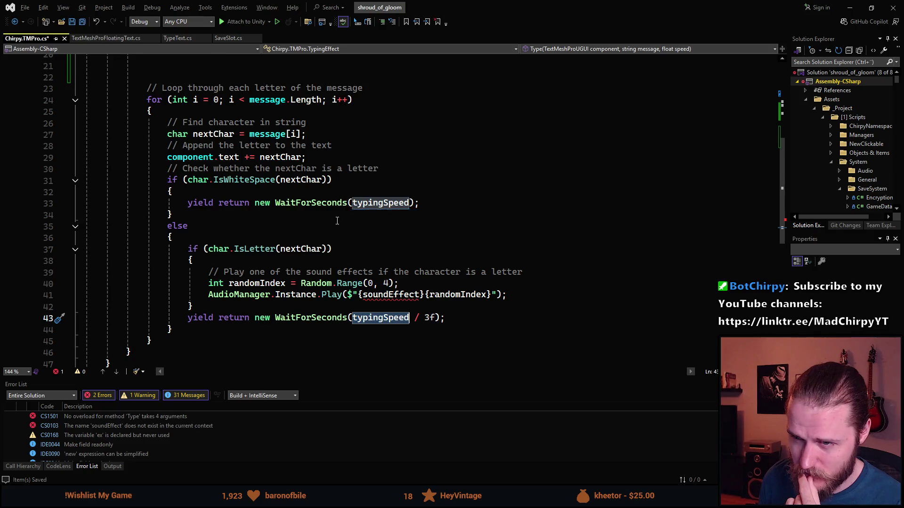
scroll(339, 241, "up", 1)
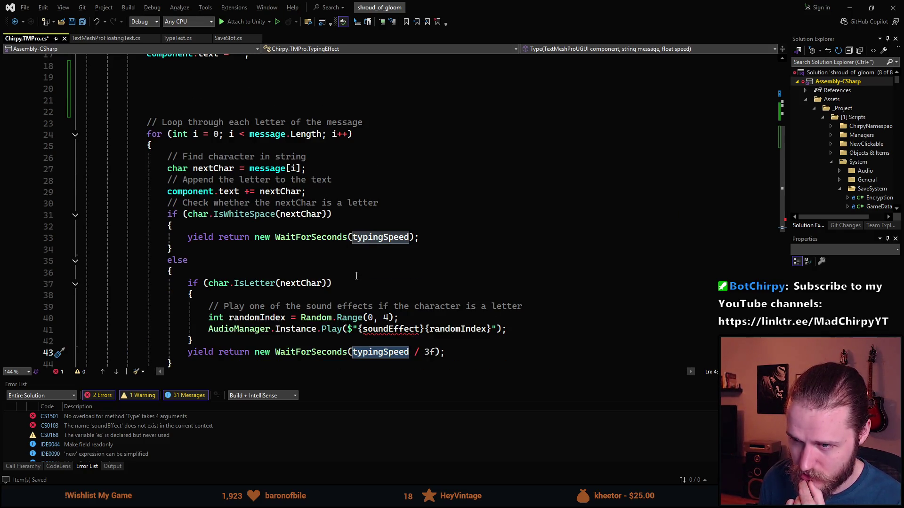
scroll(356, 276, "up", 1)
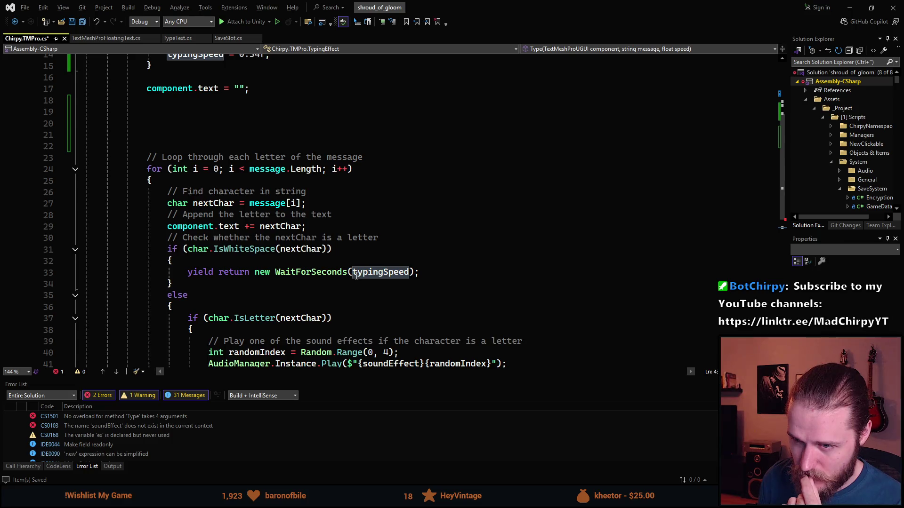
scroll(357, 275, "up", 5)
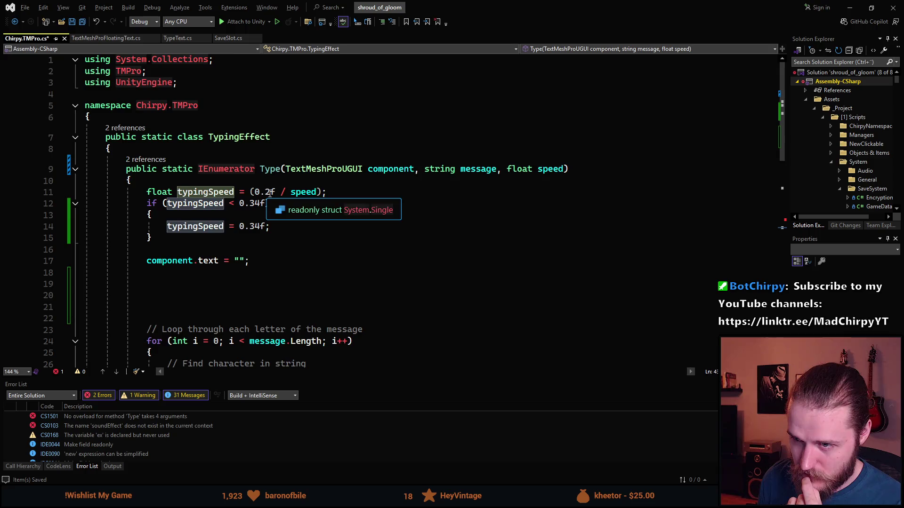
scroll(298, 296, "down", 6)
scroll(342, 301, "down", 1)
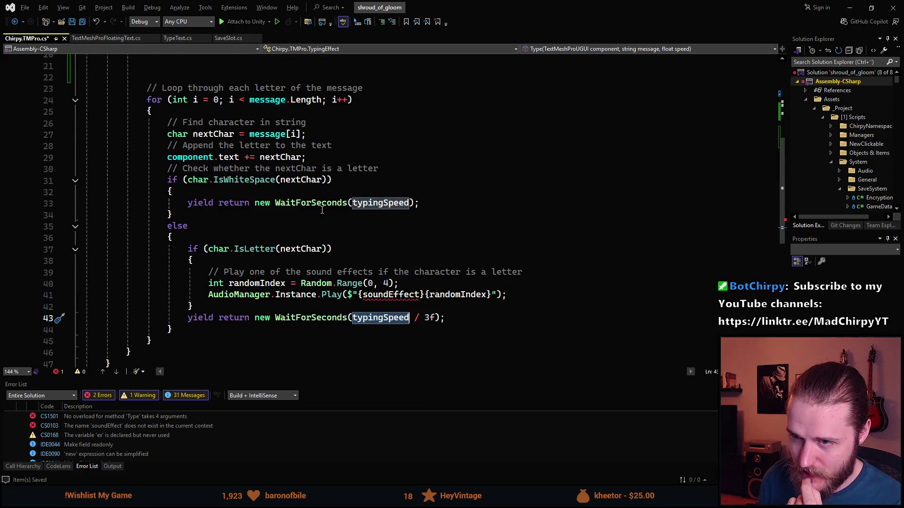
left_click(376, 203)
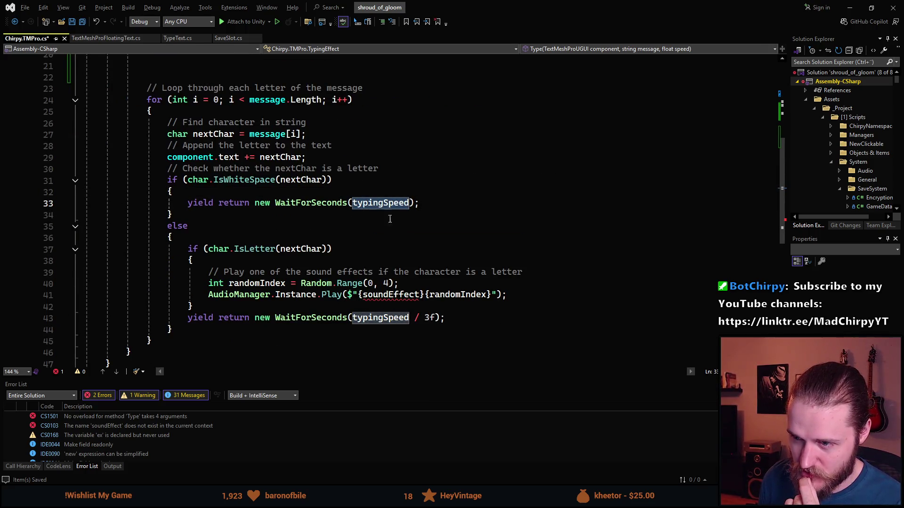
left_click(376, 317)
mouse_move(319, 314)
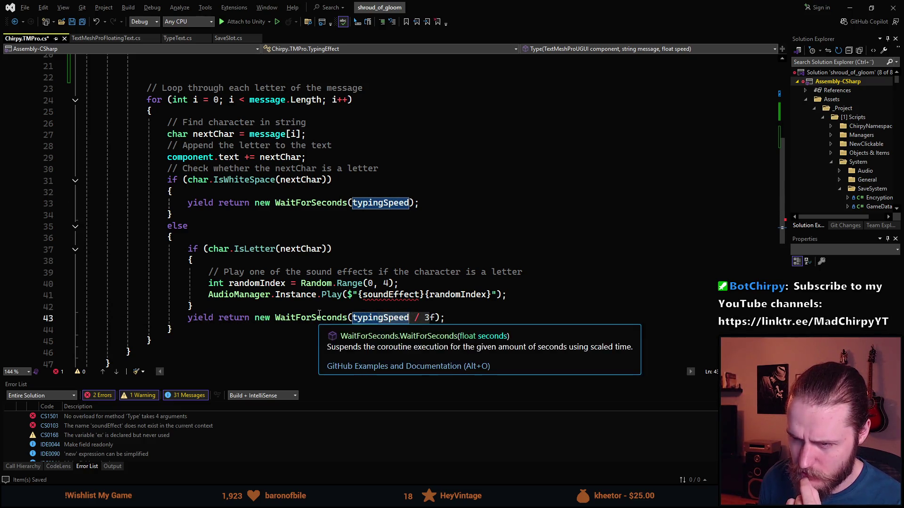
scroll(329, 292, "up", 7)
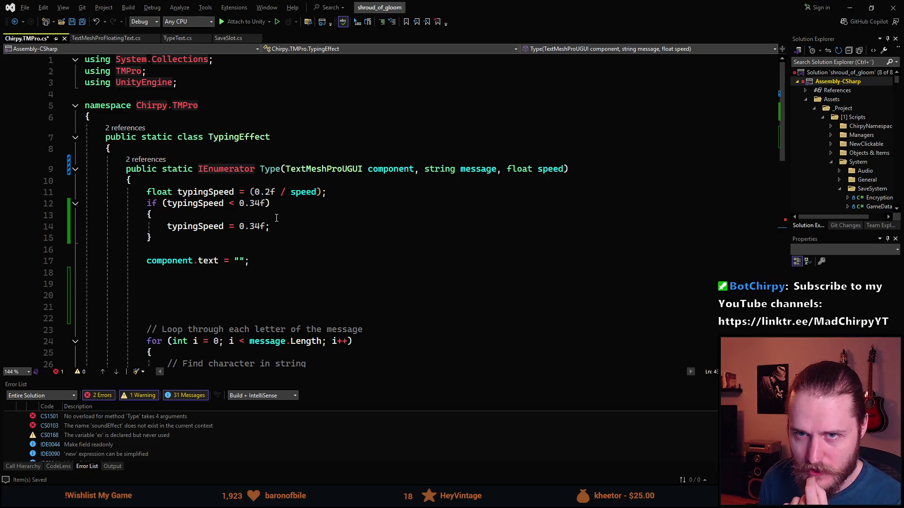
left_click(264, 191)
scroll(325, 248, "down", 10)
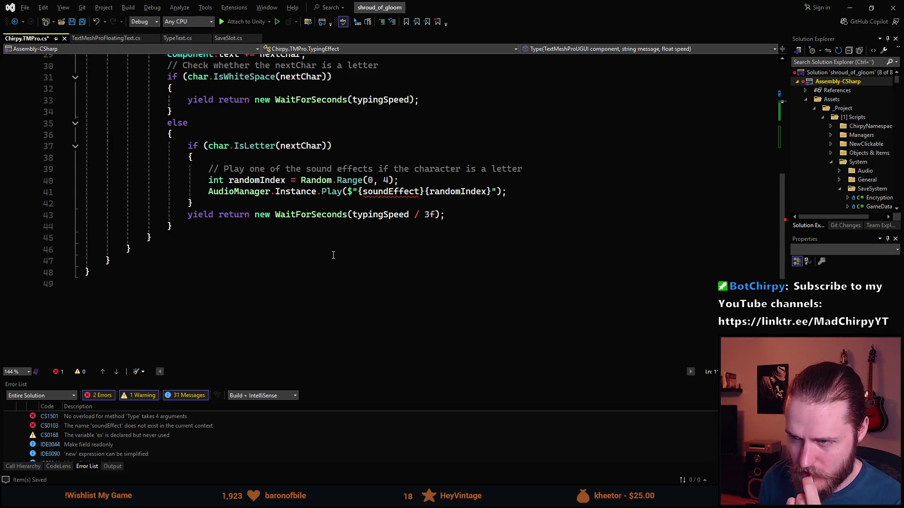
scroll(333, 254, "up", 8)
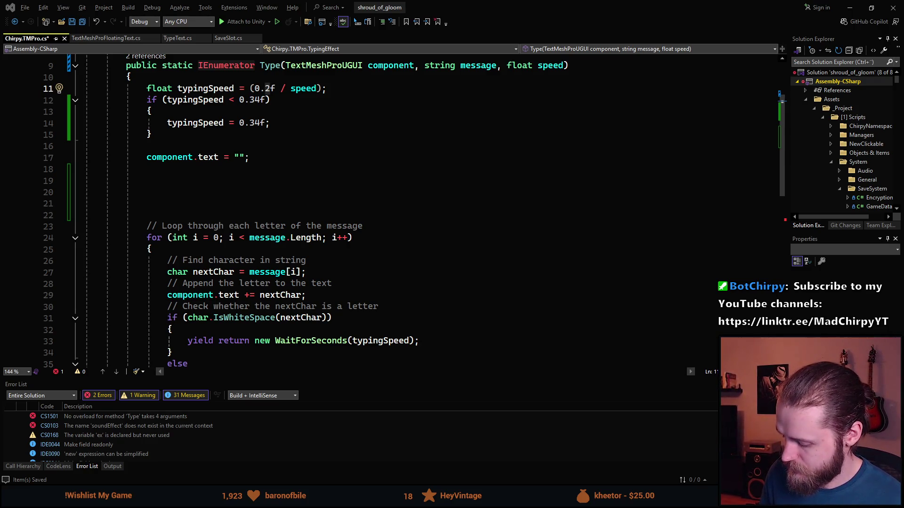
scroll(277, 172, "up", 2)
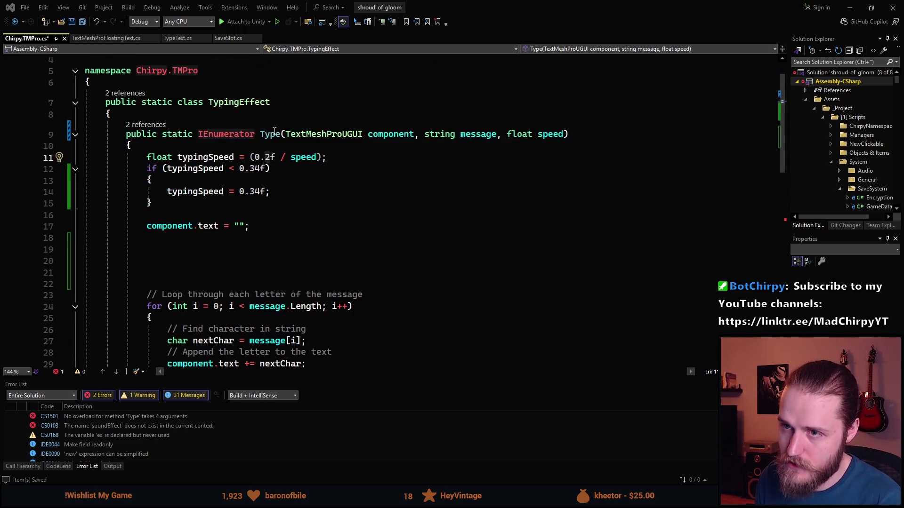
left_click(271, 159)
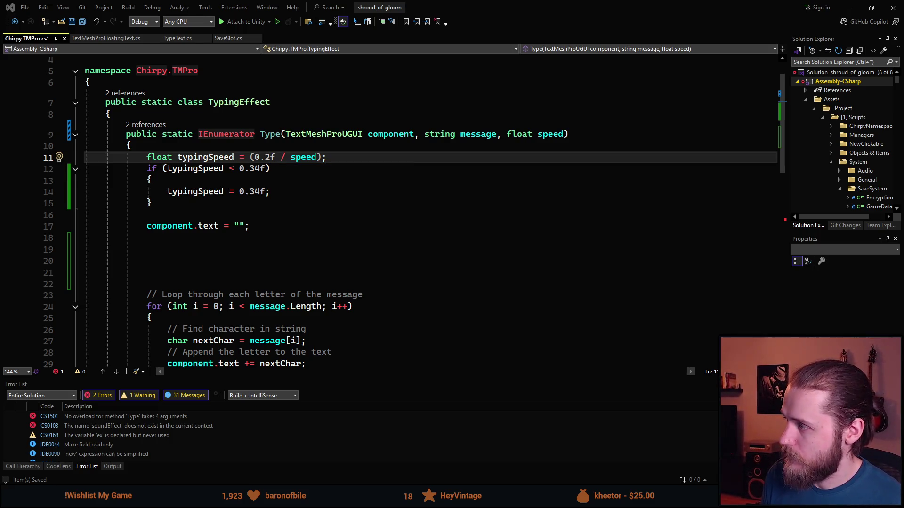
scroll(427, 293, "down", 6)
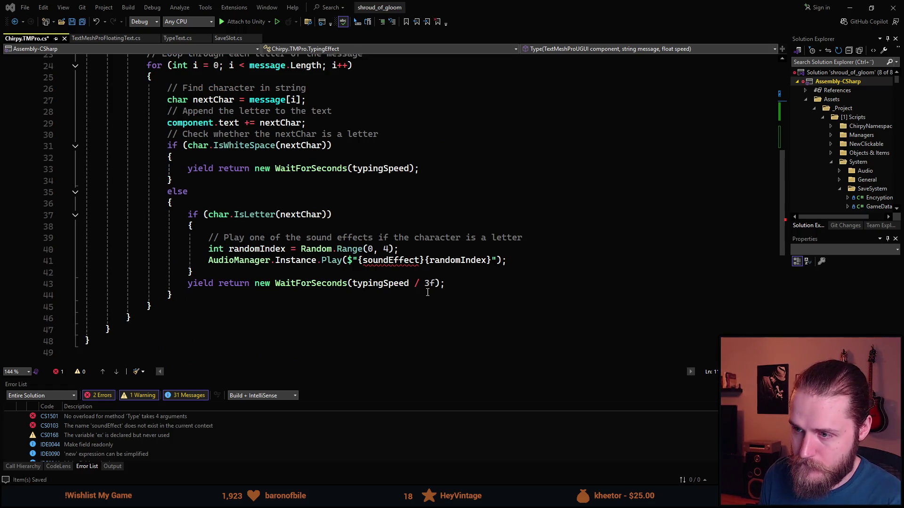
scroll(449, 292, "up", 7)
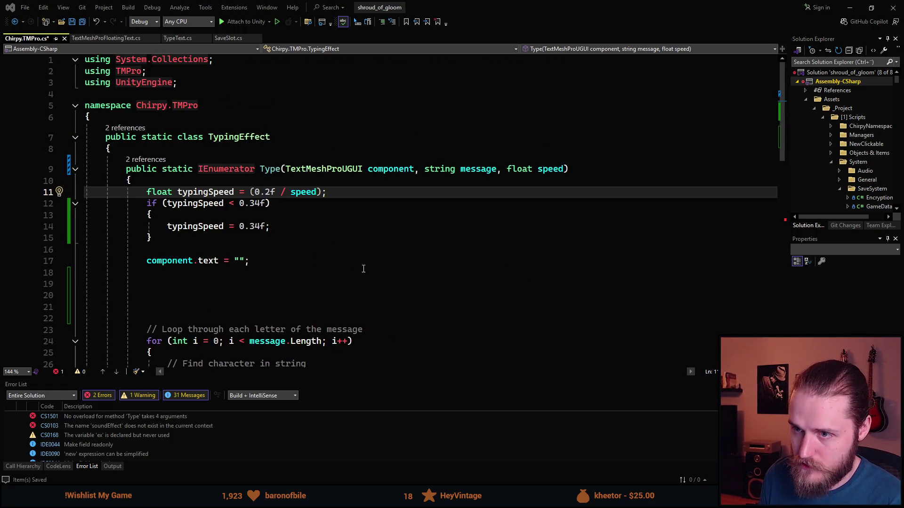
Change the base delay on line 11 from 0.2f to 0.67f.
left_click(271, 192)
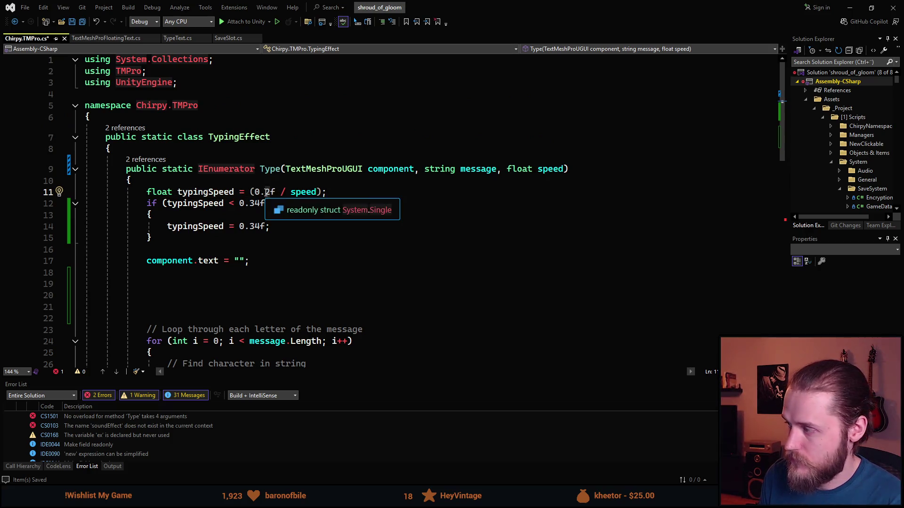
type("0.67")
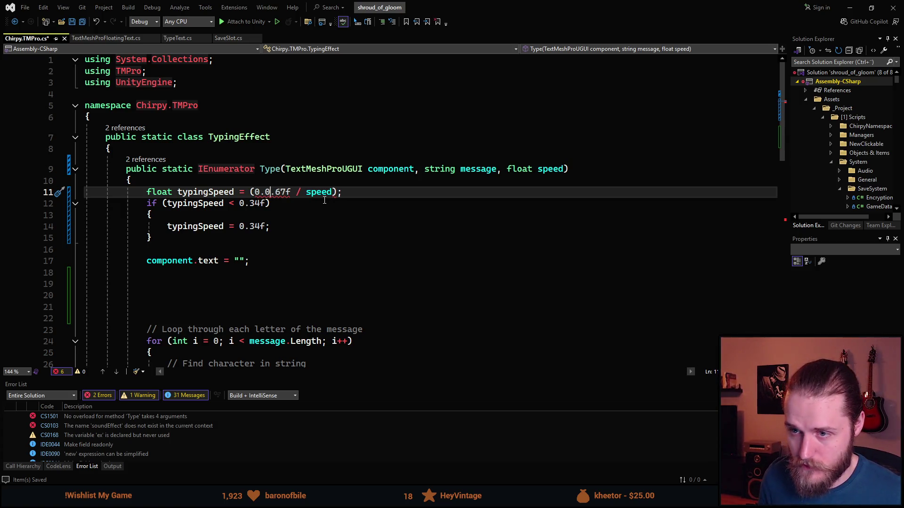
key("BackSpace")
key("BackSpace")
left_click(320, 215)
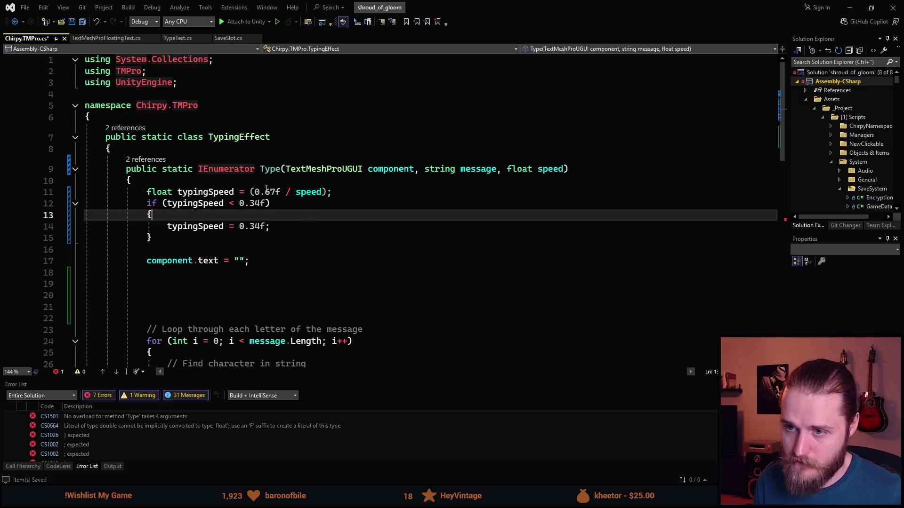
Remove ' / 3f' from the letter delay and append ' * 3f' to the whitespace delay.
scroll(336, 231, "down", 8)
left_click_drag(436, 284, 409, 284)
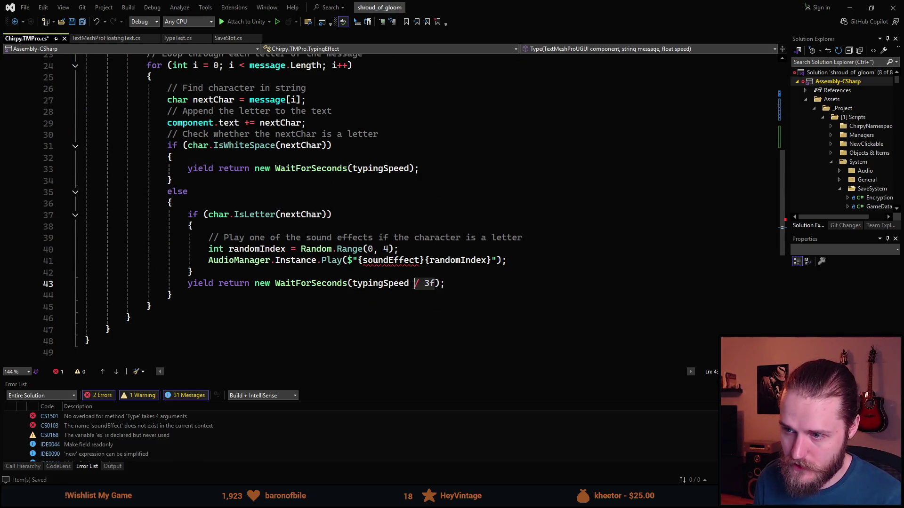
key("BackSpace")
left_click(411, 170)
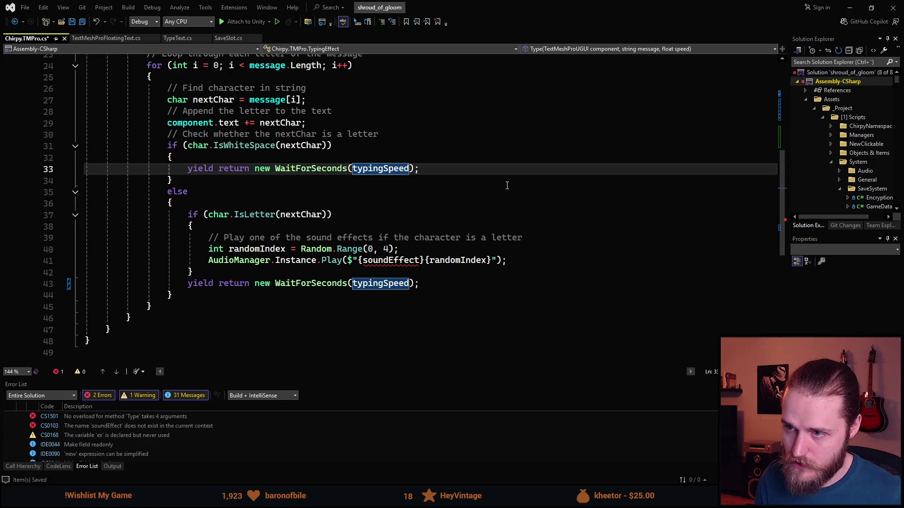
type("* 3f")
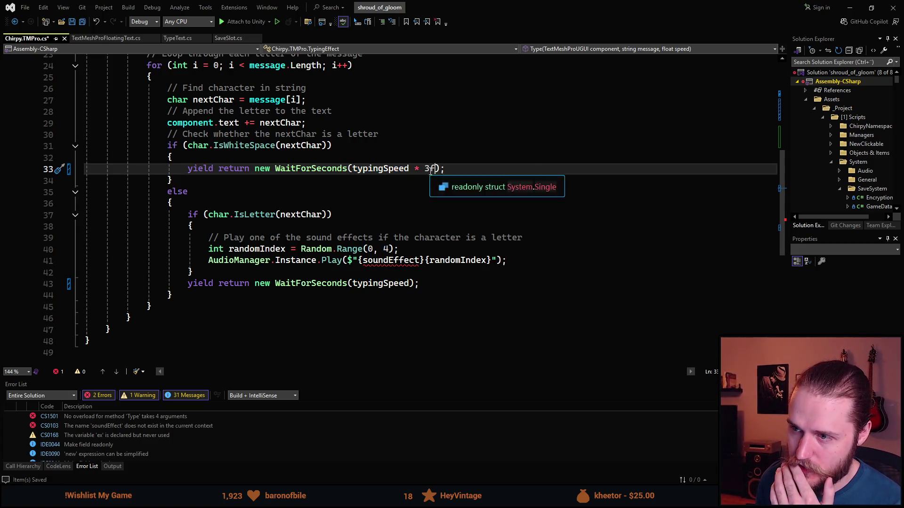
Check where speed is declared, the typingSpeed usages and the 0.34f minimum delay.
scroll(318, 188, "up", 1)
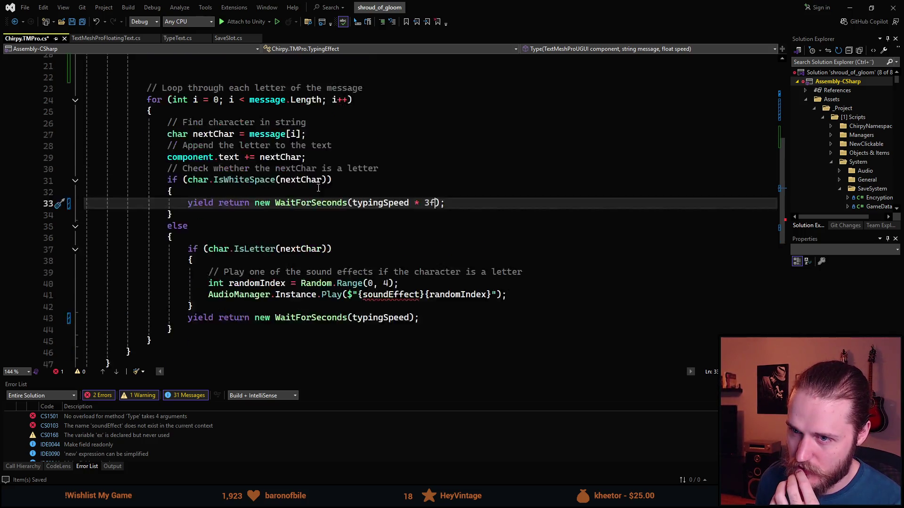
scroll(316, 193, "up", 6)
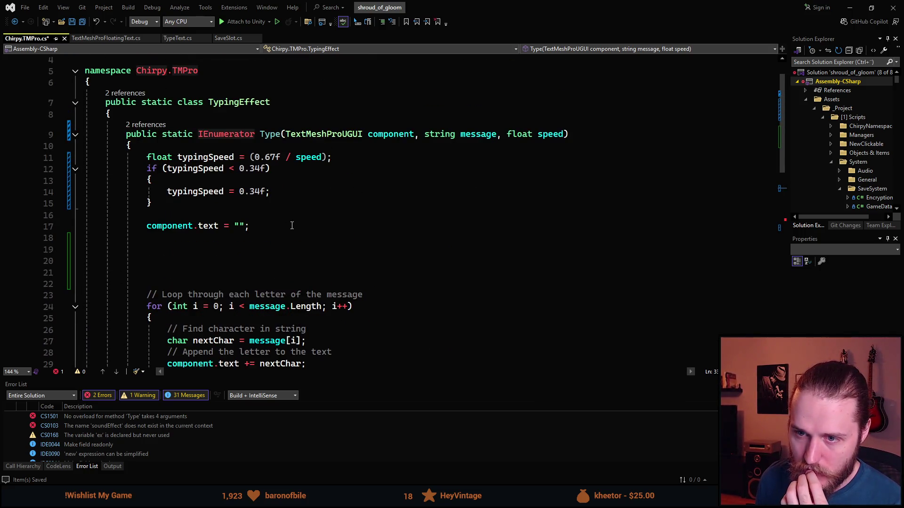
scroll(292, 225, "up", 1)
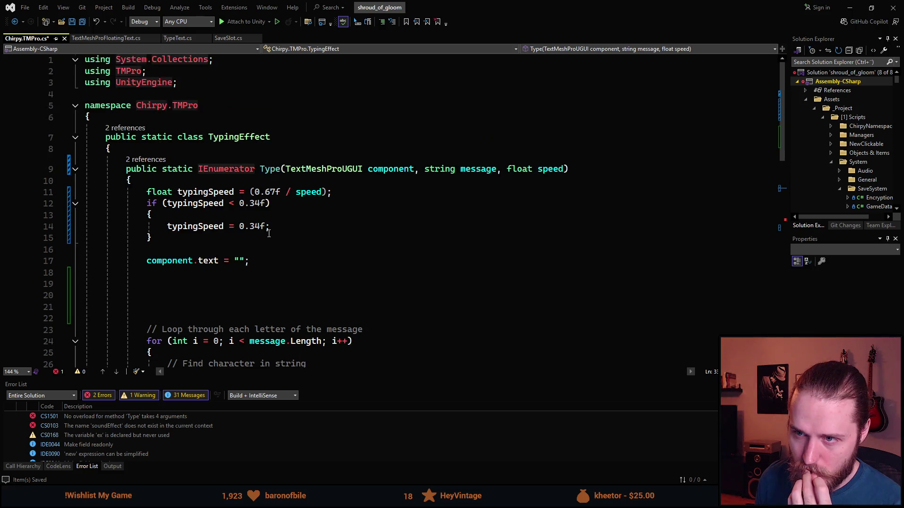
left_click(266, 192)
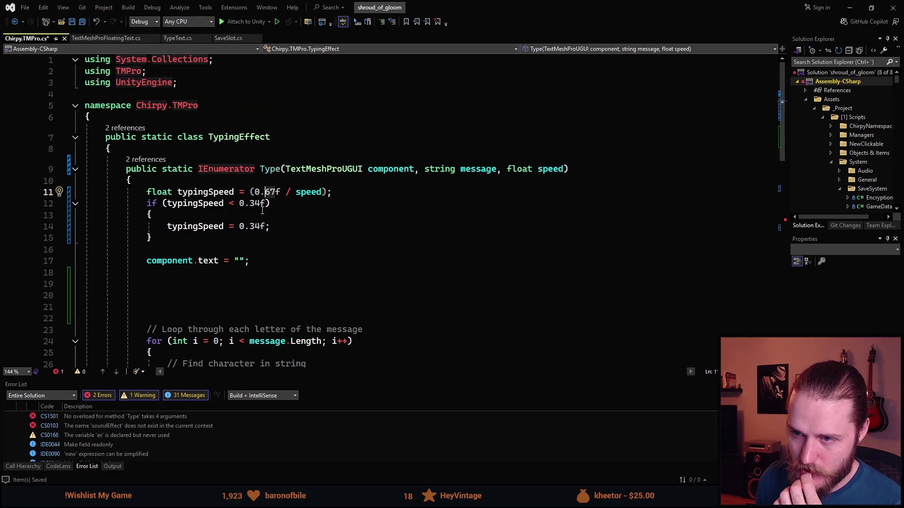
double_click(310, 195)
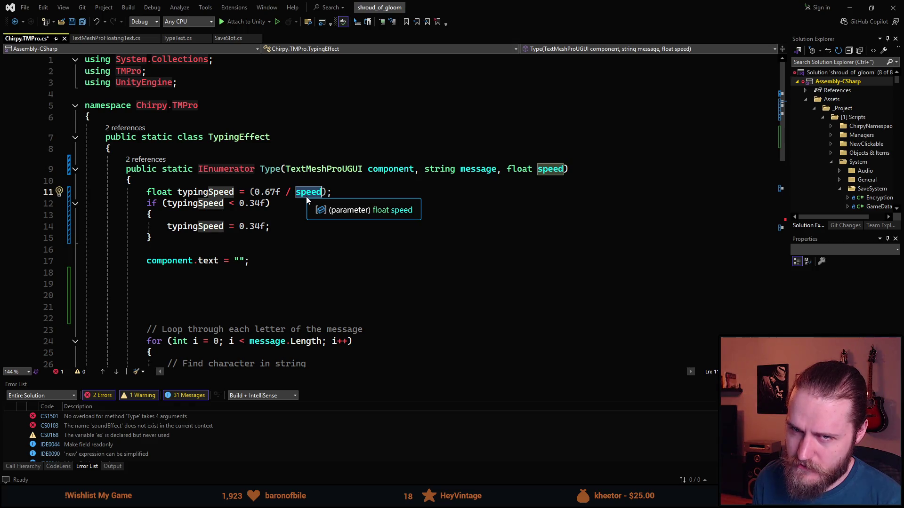
left_click(270, 192)
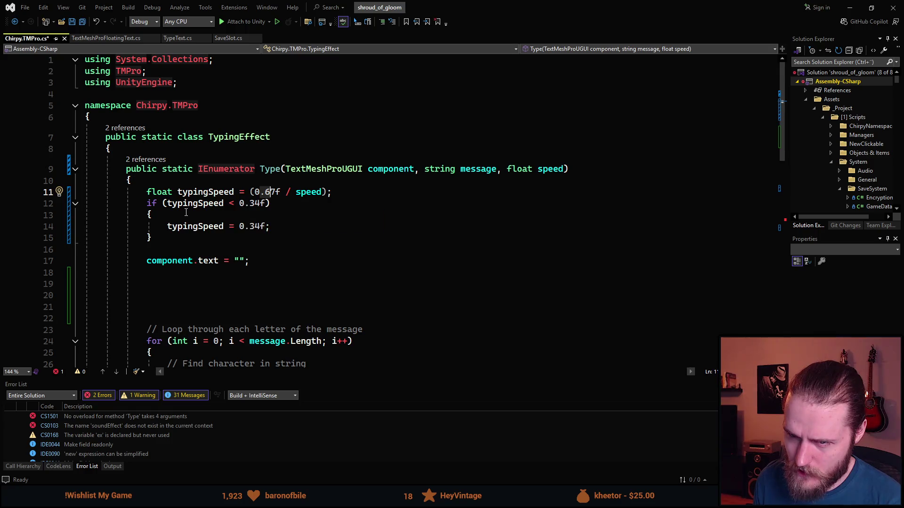
left_click(223, 226)
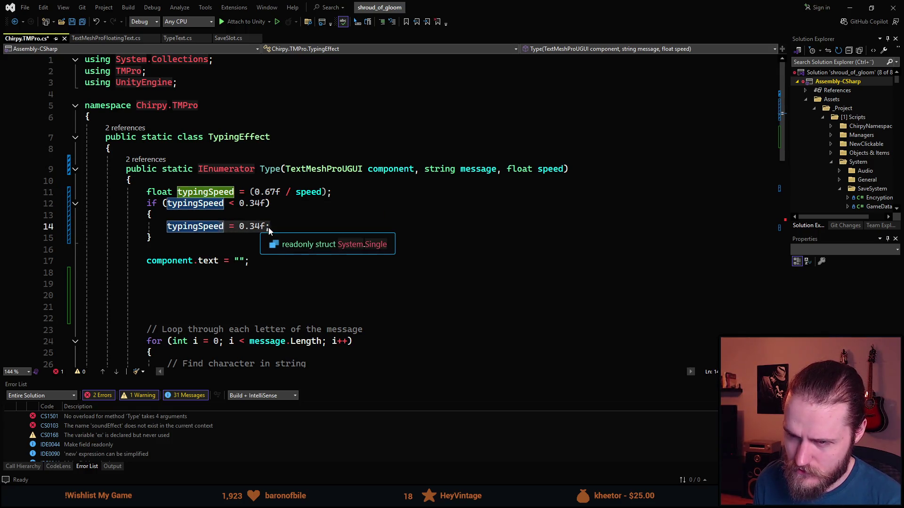
left_click(244, 227)
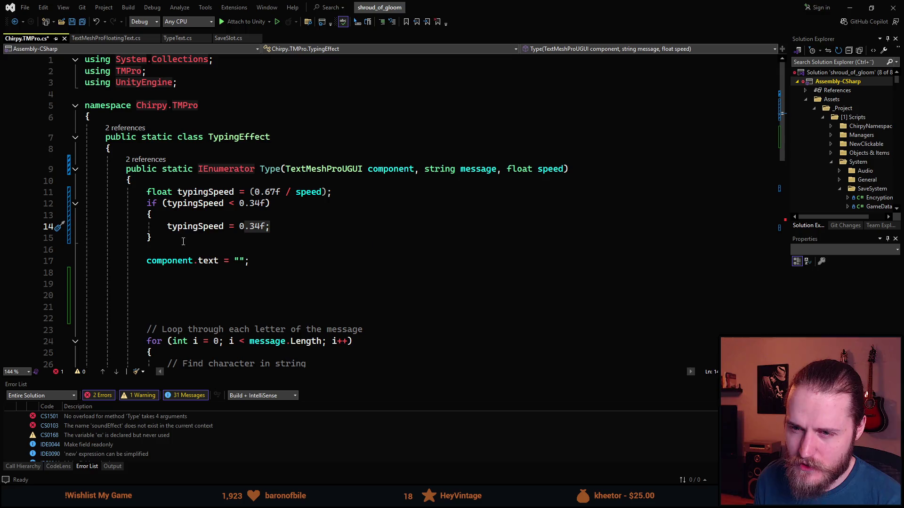
left_click(168, 227)
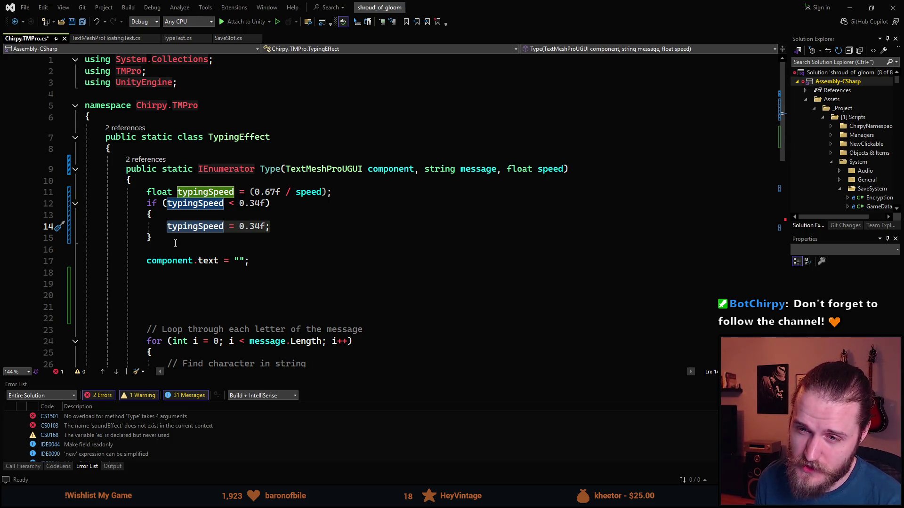
left_click(262, 203)
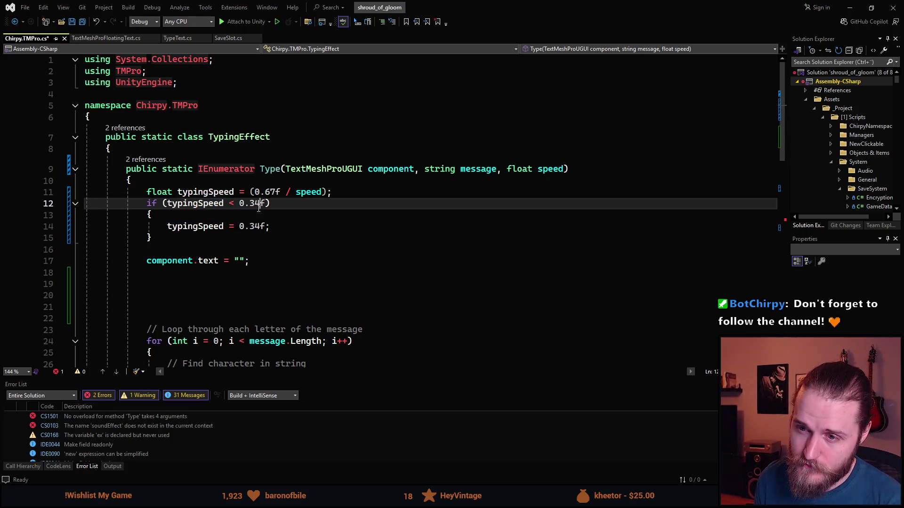
key("shift+Left")
key("shift+Left")
key("shift+Left")
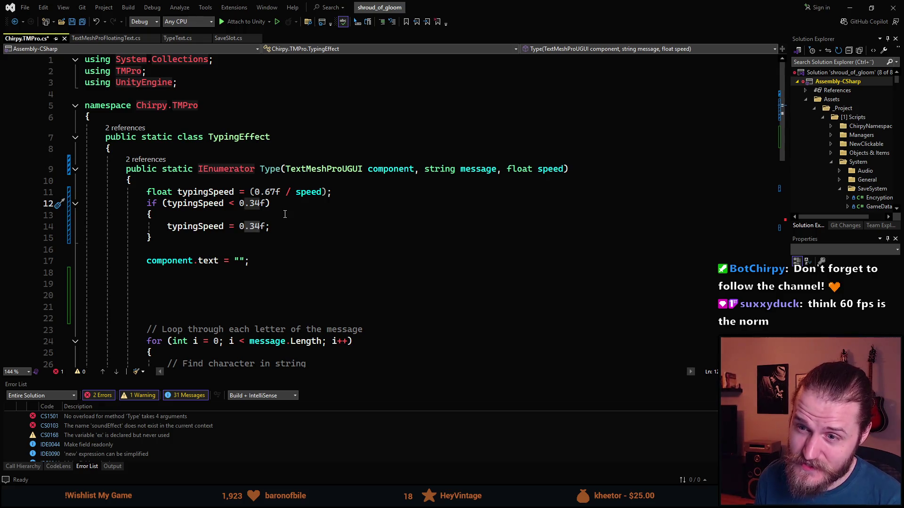
scroll(267, 213, "down", 1)
scroll(268, 214, "down", 2)
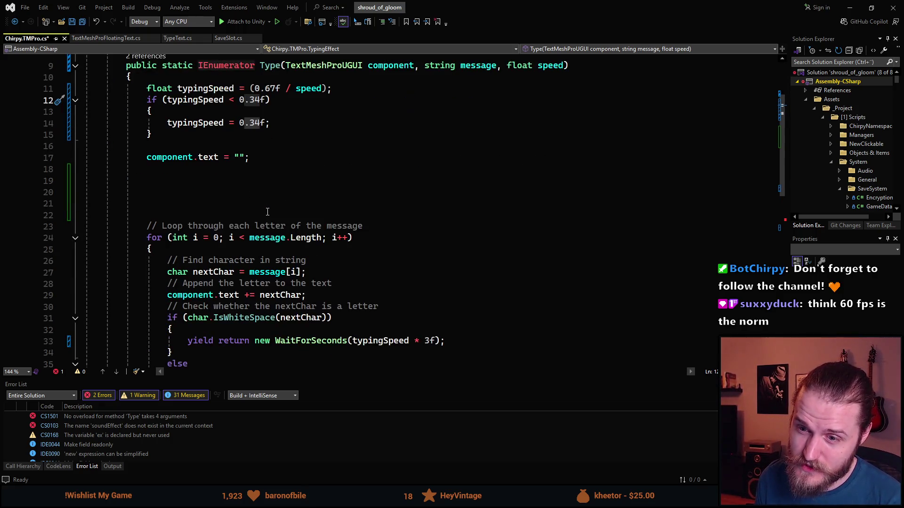
scroll(267, 212, "up", 1)
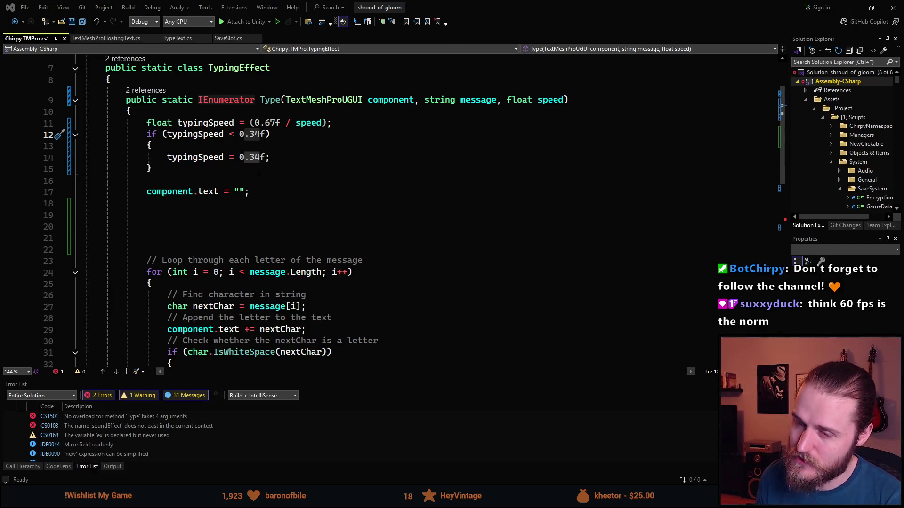
scroll(161, 213, "up", 1)
left_click(161, 213)
scroll(161, 212, "up", 1)
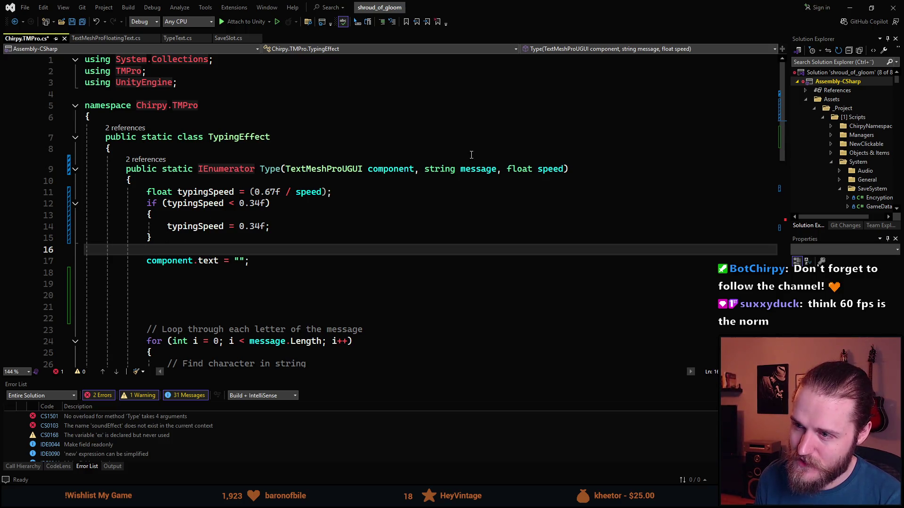
Delete the float speed parameter from the Type coroutine signature.
left_click(565, 169)
key("BackSpace")
key("BackSpace")
key("BackSpace")
key("BackSpace")
key("BackSpace")
key("BackSpace")
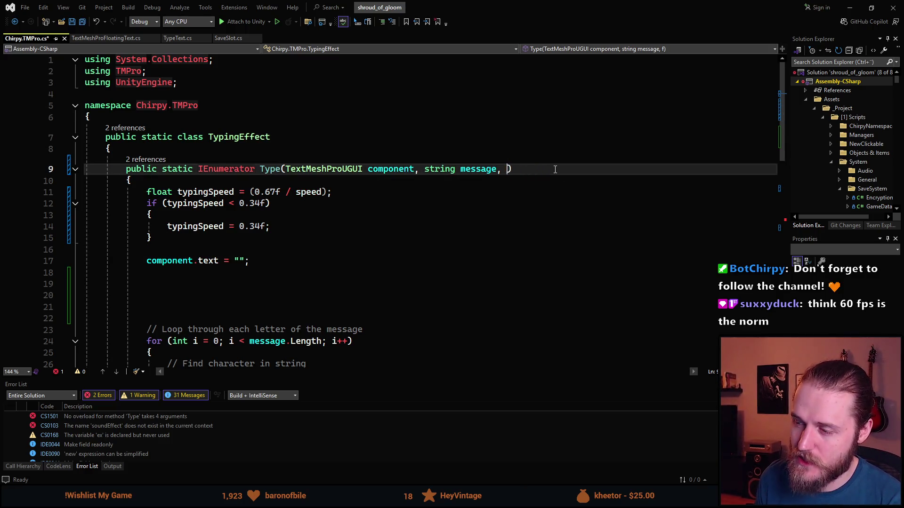
scroll(230, 226, "down", 4)
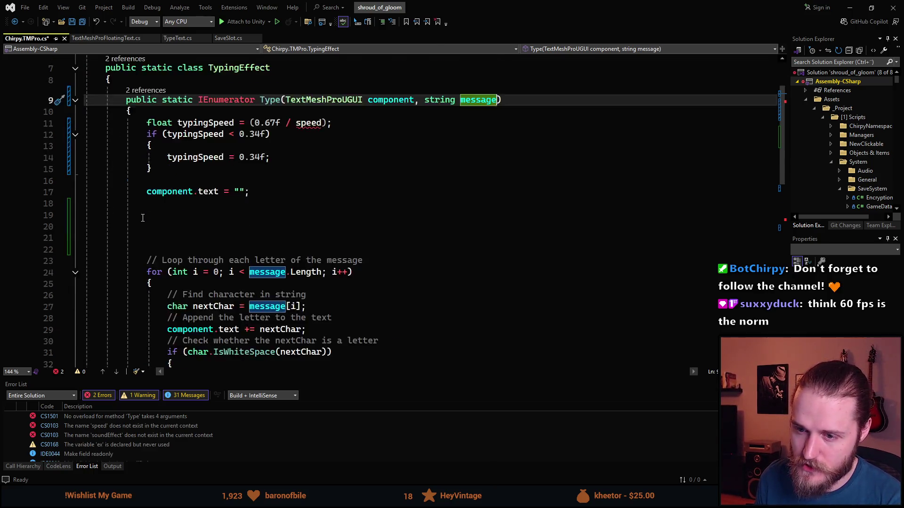
Switch to the Unity editor and try entering Play mode to test the typing effect.
scroll(145, 218, "up", 1)
scroll(145, 218, "up", 2)
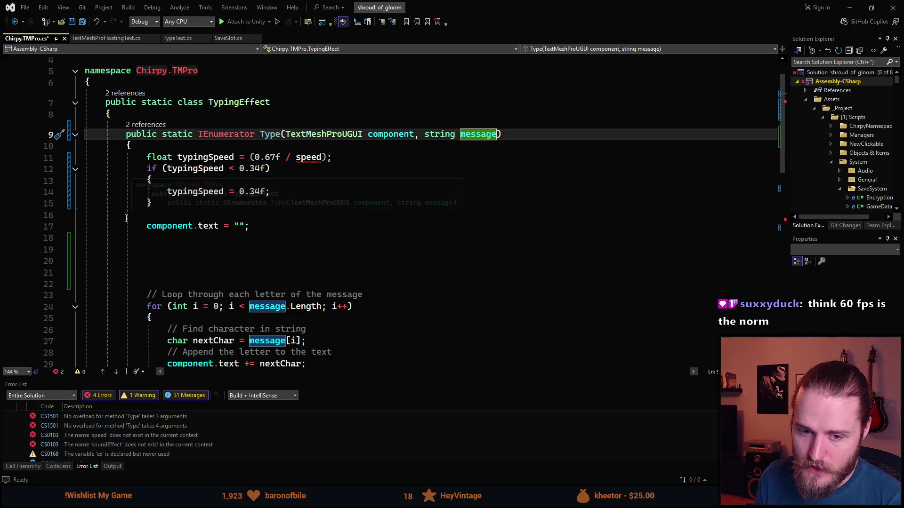
scroll(147, 207, "up", 1)
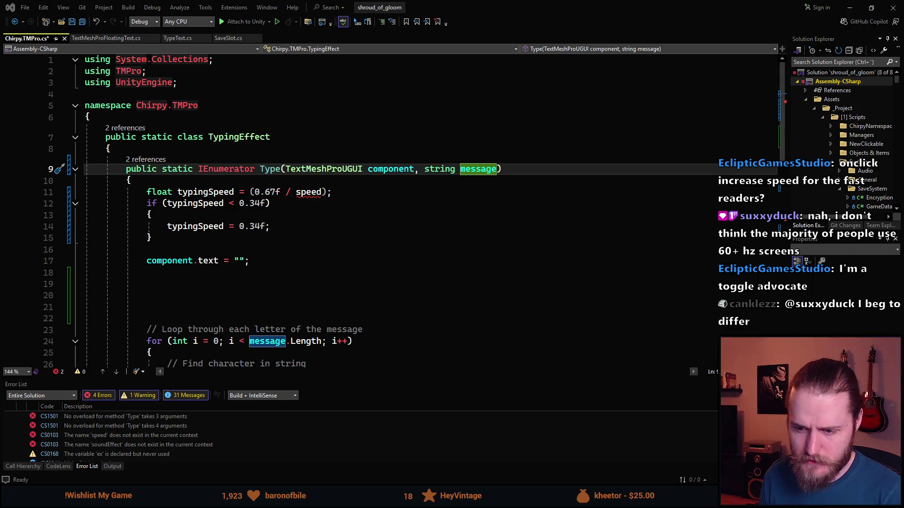
left_click(263, 442)
left_click(436, 28)
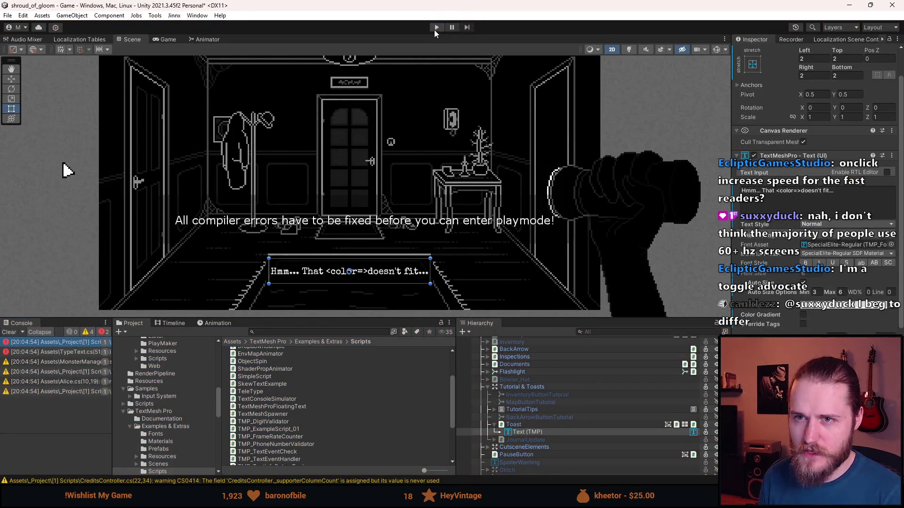
Inspect the details of the TypeText.cs compile error in the Console.
left_click(53, 352)
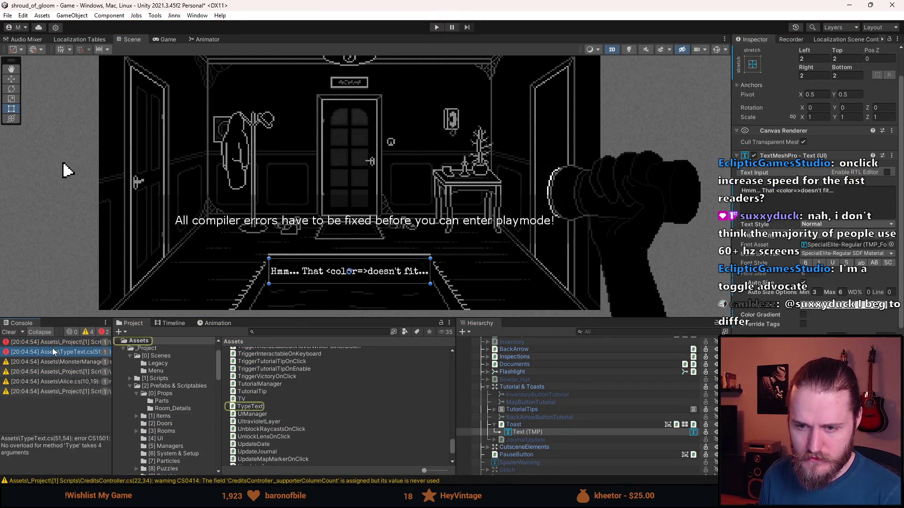
scroll(529, 412, "down", 2)
scroll(529, 412, "down", 10)
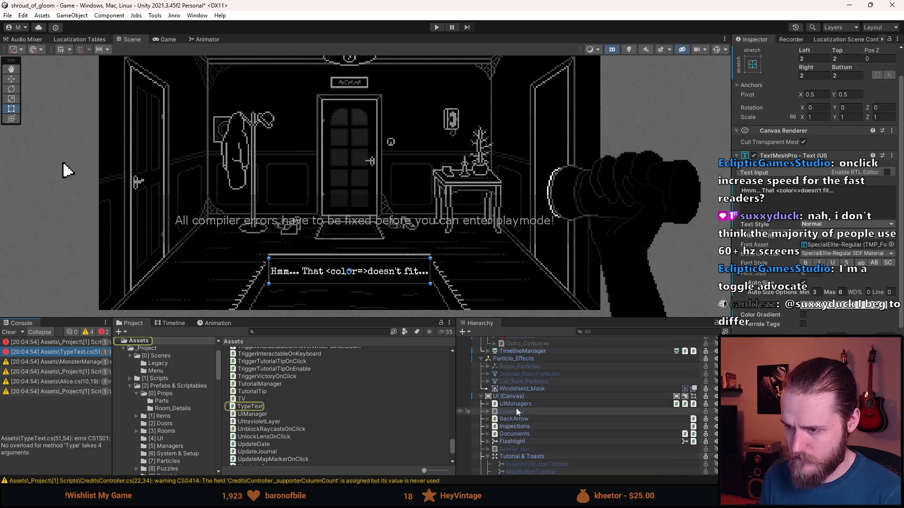
scroll(539, 411, "up", 15)
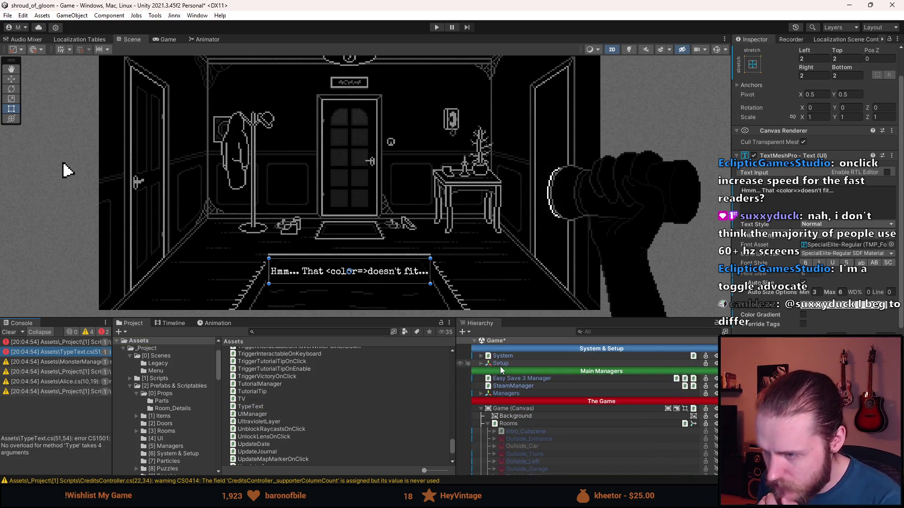
Select Setup and expand System to inspect its Settings object in the Hierarchy.
left_click(481, 365)
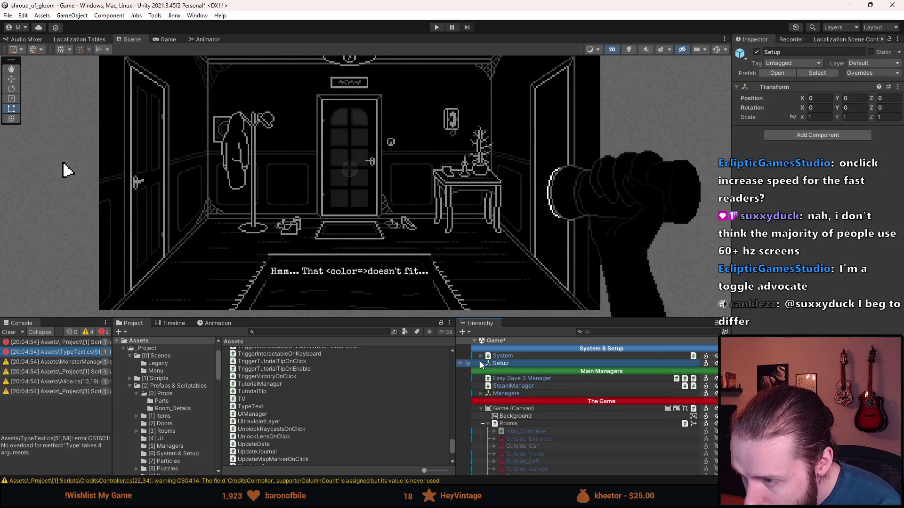
left_click(481, 356)
left_click(510, 371)
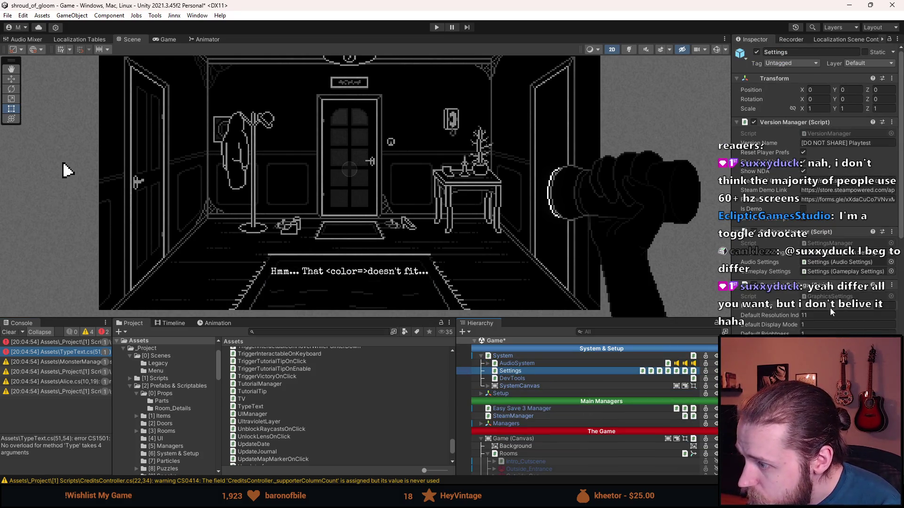
scroll(565, 386, "down", 10)
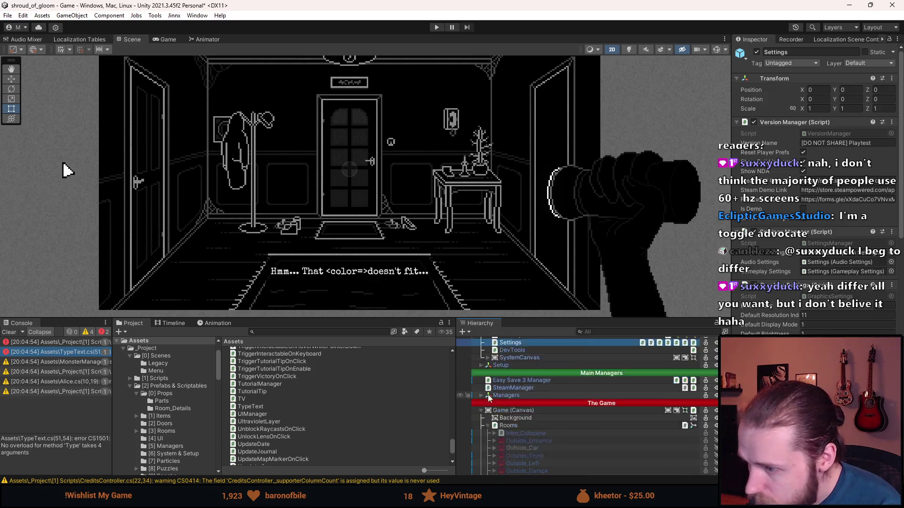
scroll(586, 390, "down", 5)
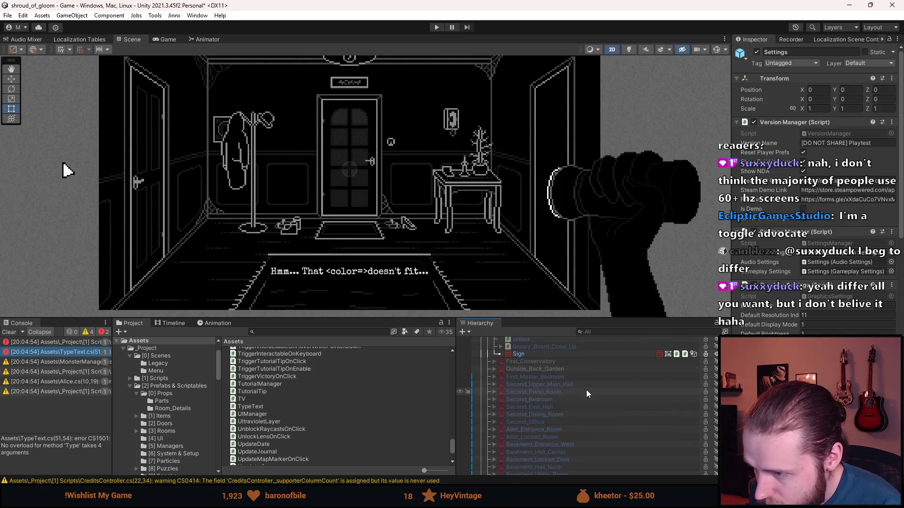
scroll(555, 392, "down", 8)
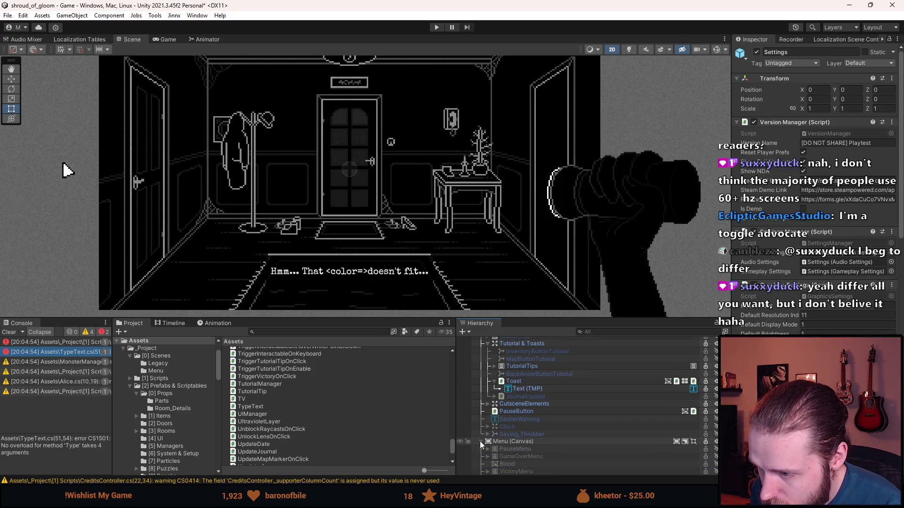
Expand Menu (Canvas) > SettingsUI > Settings > VideoSettings > FrameRate and select its Dropdown.
left_click(481, 441)
left_click(491, 426)
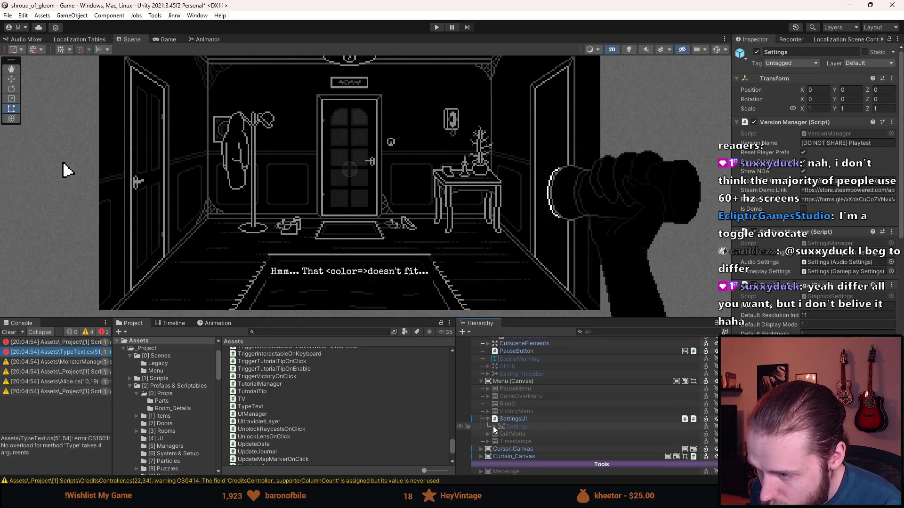
left_click(493, 426)
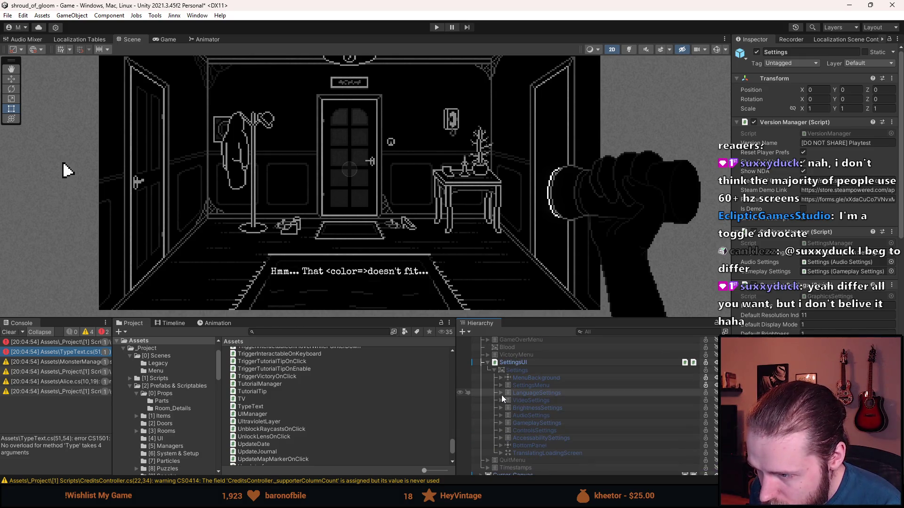
left_click(500, 400)
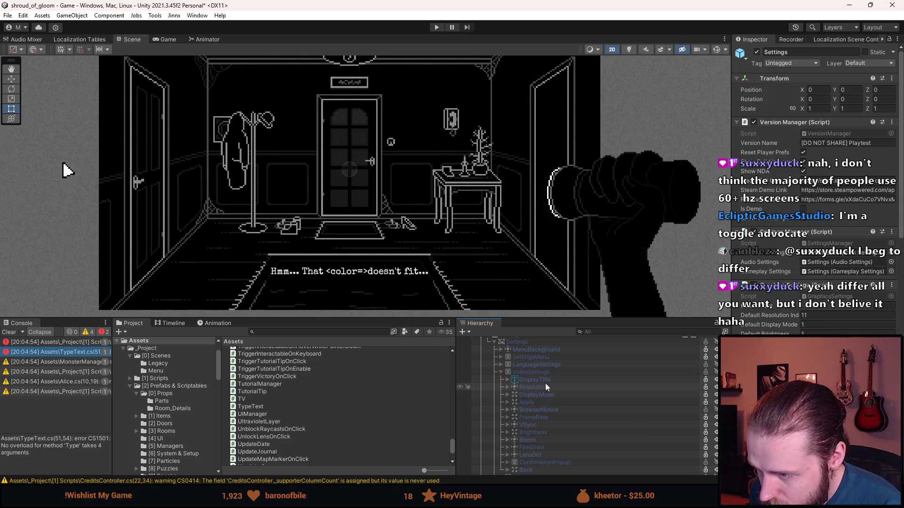
left_click(507, 417)
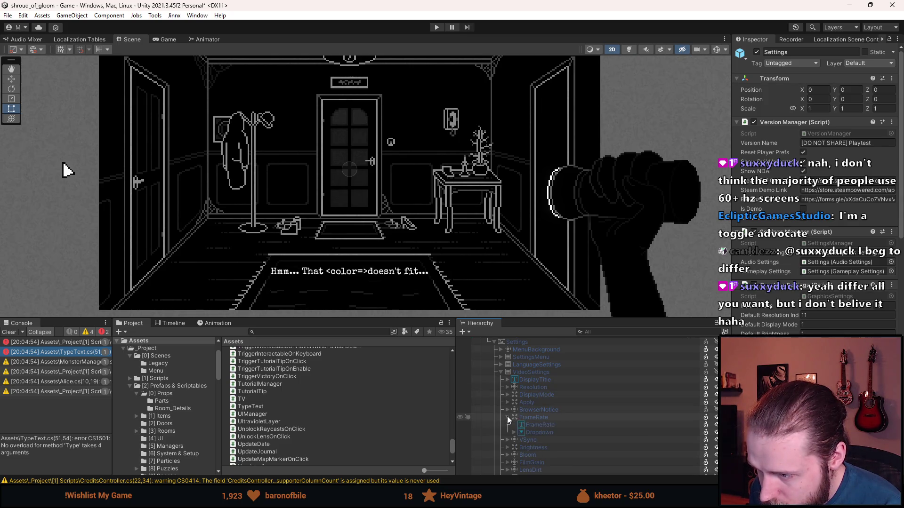
left_click(553, 432)
scroll(768, 268, "down", 10)
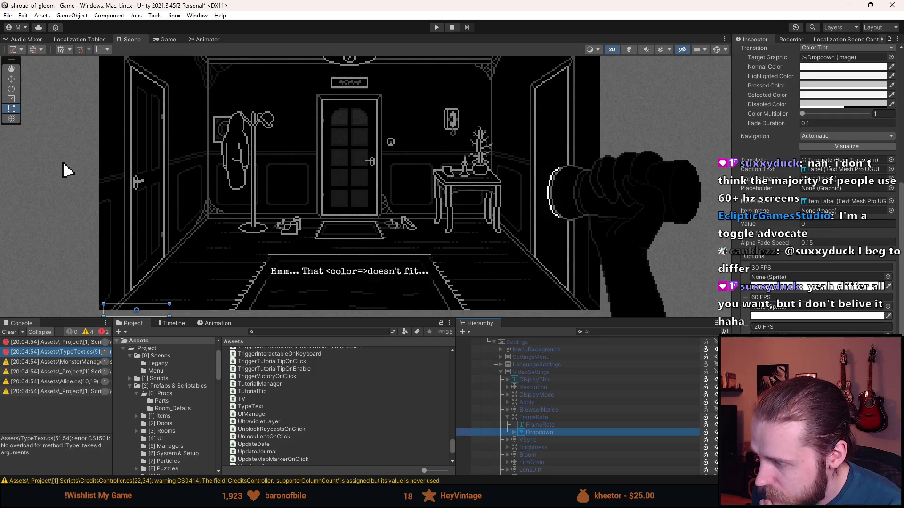
scroll(579, 404, "up", 6)
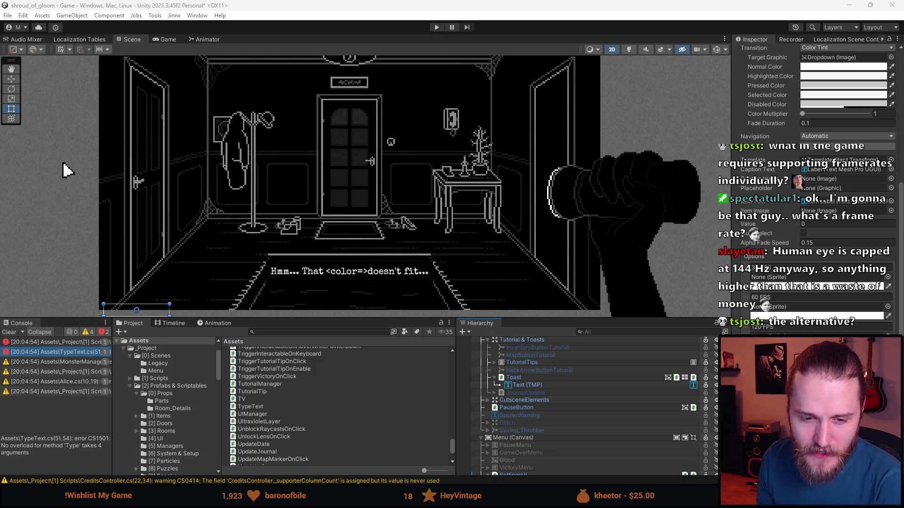
Clear the Console so only the two TypeText.cs errors remain.
left_click(9, 332)
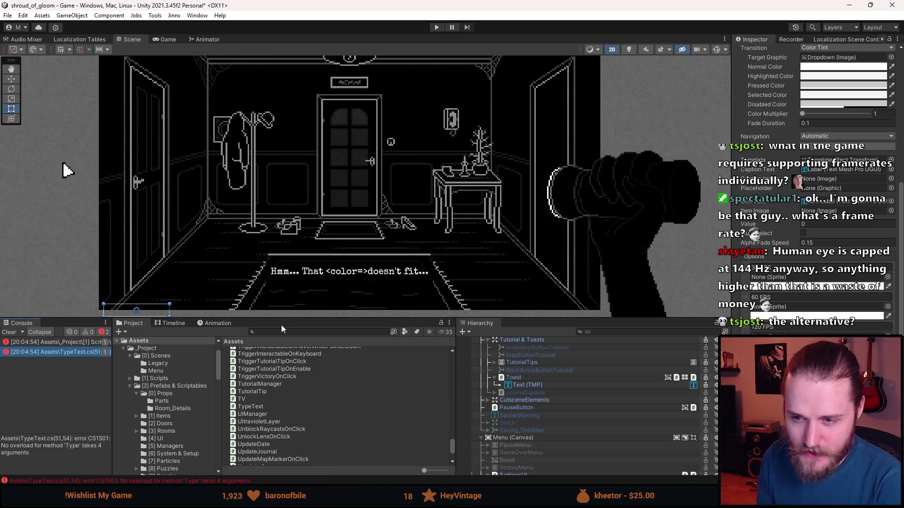
Make the Scene view taller, then pan and zoom out to frame the whole hallway room.
left_click_drag(290, 316, 290, 353)
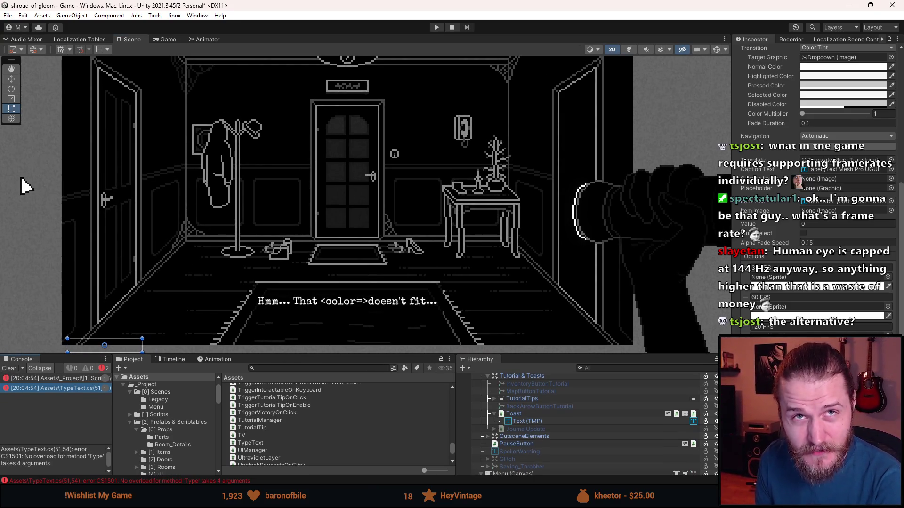
left_click_drag(206, 212, 196, 220)
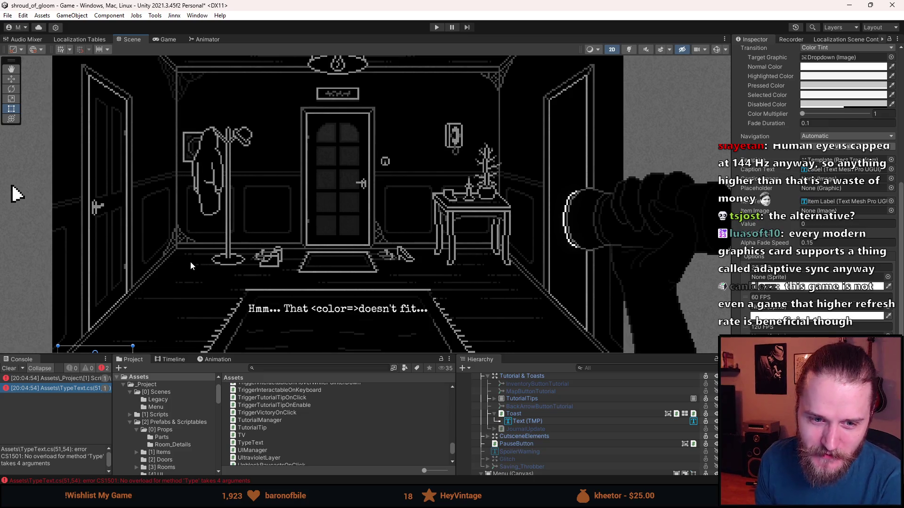
scroll(190, 262, "down", 1)
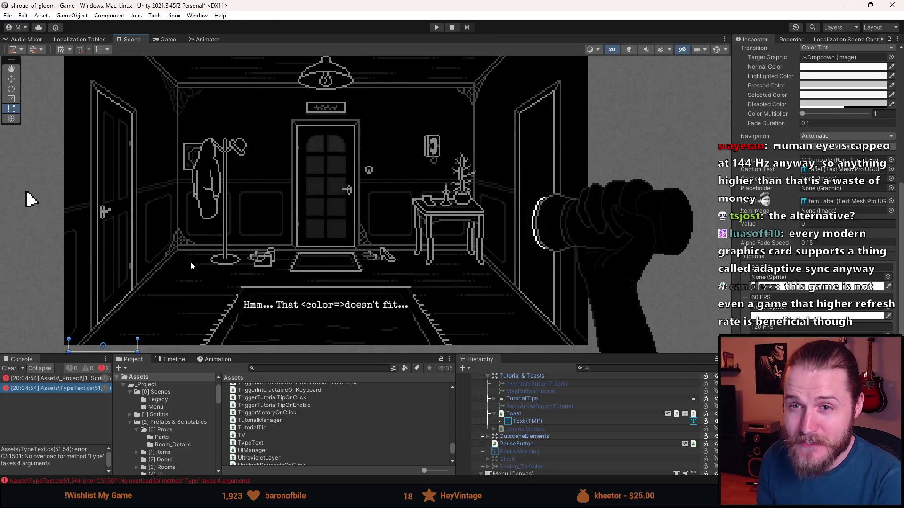
scroll(190, 261, "down", 1)
scroll(194, 256, "down", 1)
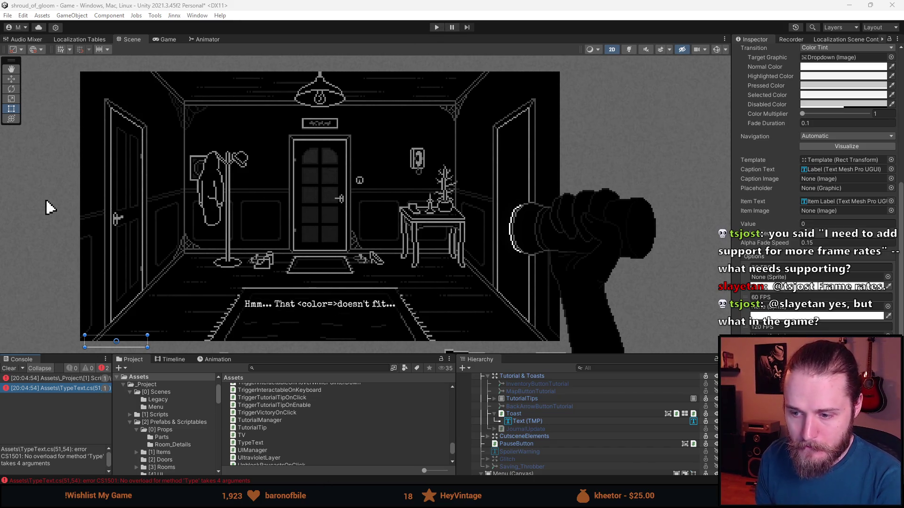
Return to Visual Studio and the TypingEffect script code.
key("alt+Tab")
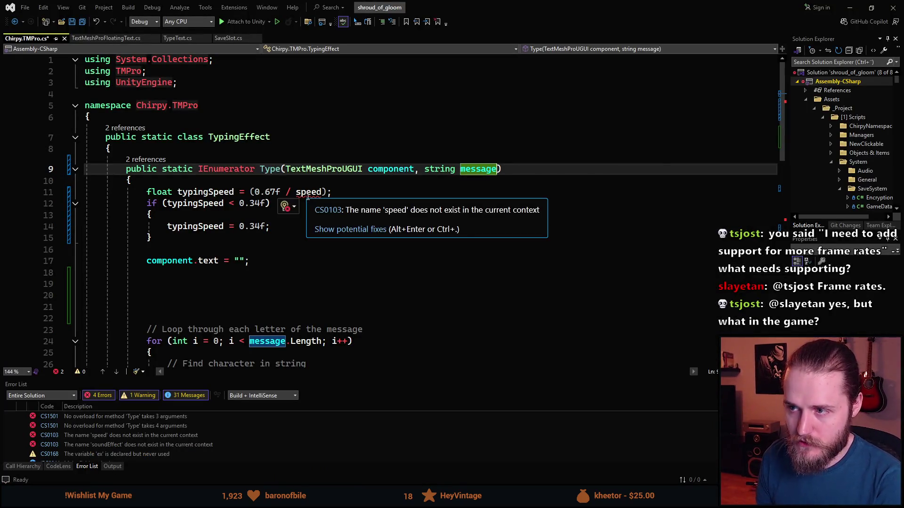
Remove the undefined '/ speed' so the base delay is plain 0.67f.
left_click(306, 193)
key("BackSpace")
key("BackSpace")
key("Delete")
key("Delete")
key("Delete")
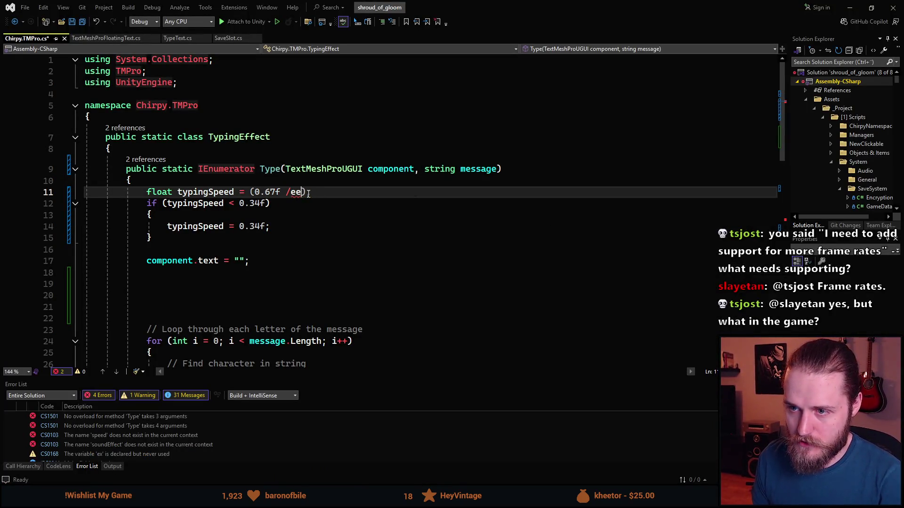
key("BackSpace")
key("BackSpace")
key("BackSpace")
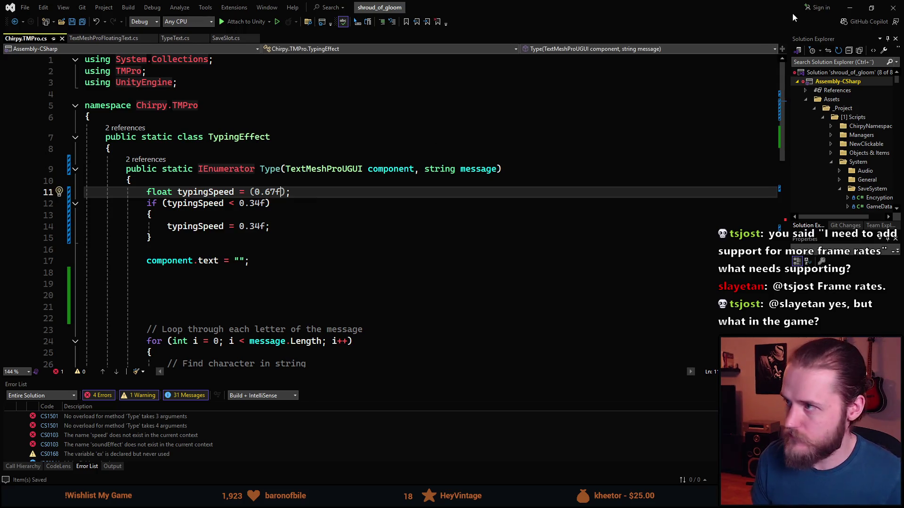
Comment out the Type call and StartCoroutine line in TypeText.cs and save.
key("alt+Tab")
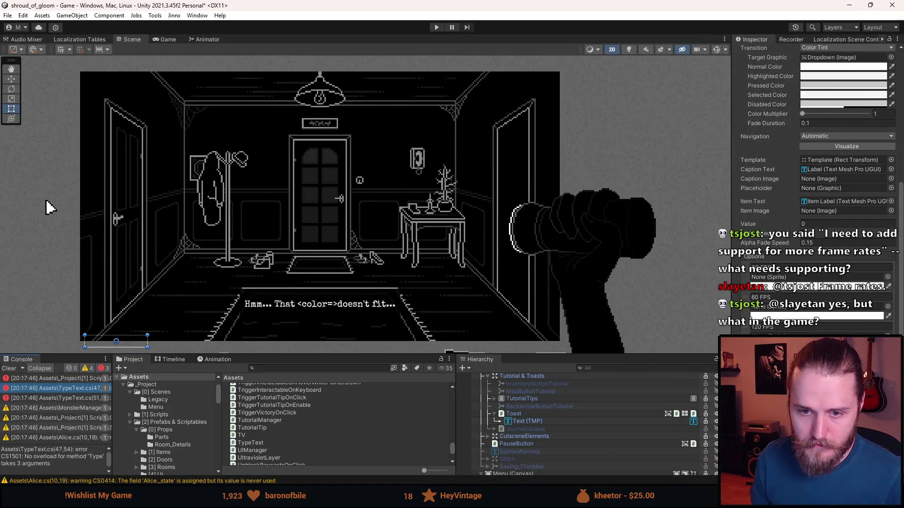
left_click(9, 368)
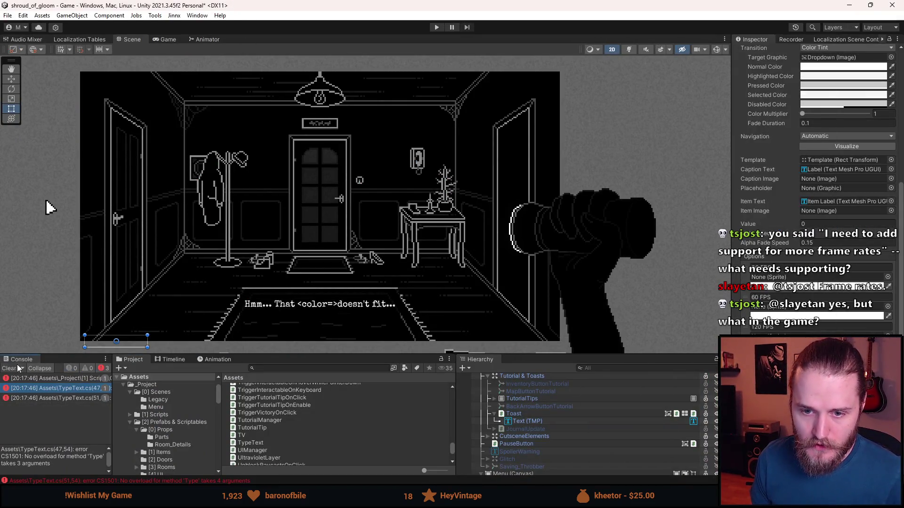
double_click(80, 390)
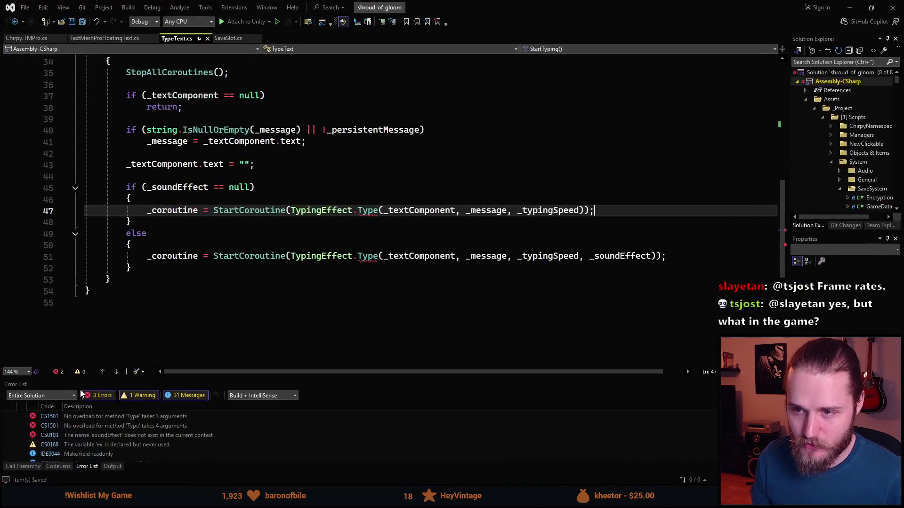
left_click(146, 210)
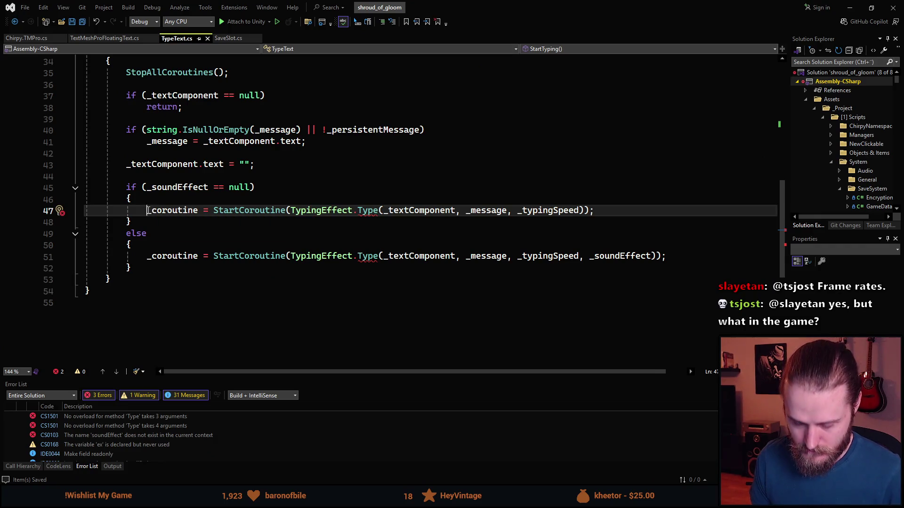
type("//")
left_click(148, 257)
type("//")
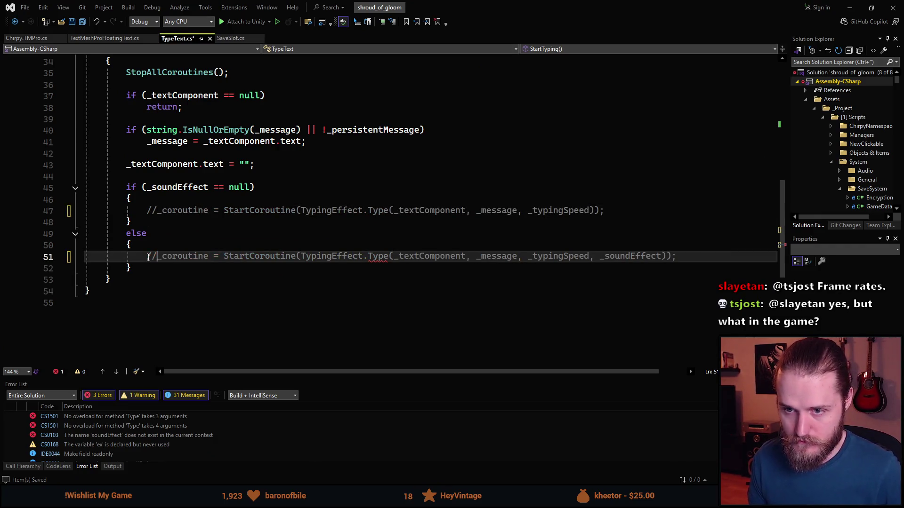
key("ctrl+s")
Comment out the AudioManager sound line in Chirpy.TMPro.cs, save, and return to Unity.
key("alt+Tab")
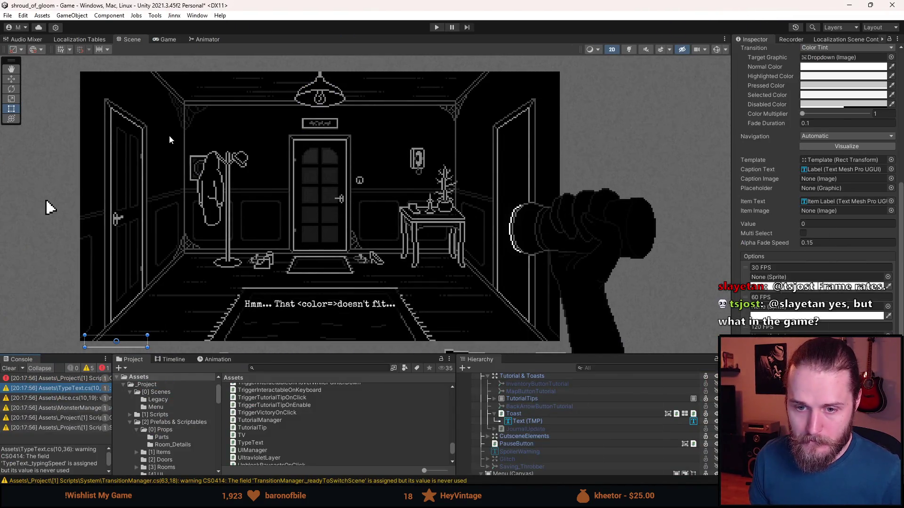
double_click(70, 379)
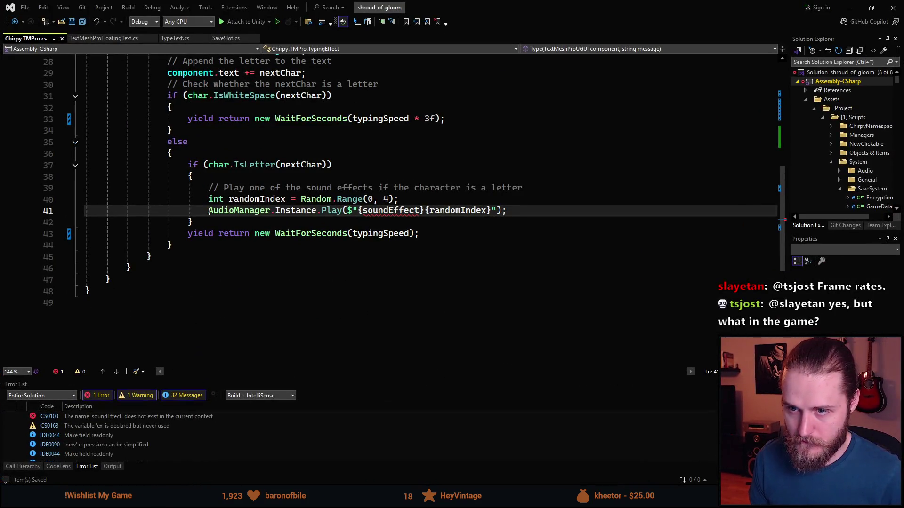
left_click(209, 211)
type("//")
key("ctrl+s")
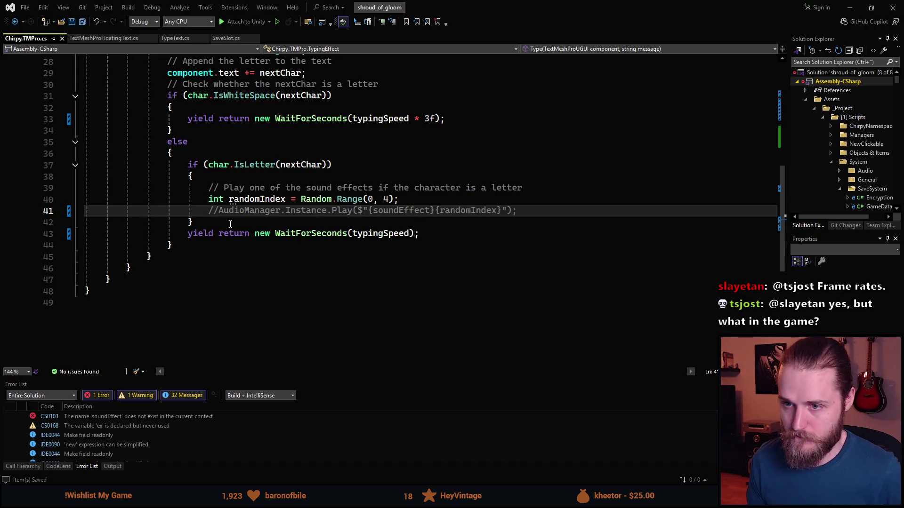
key("alt+Tab")
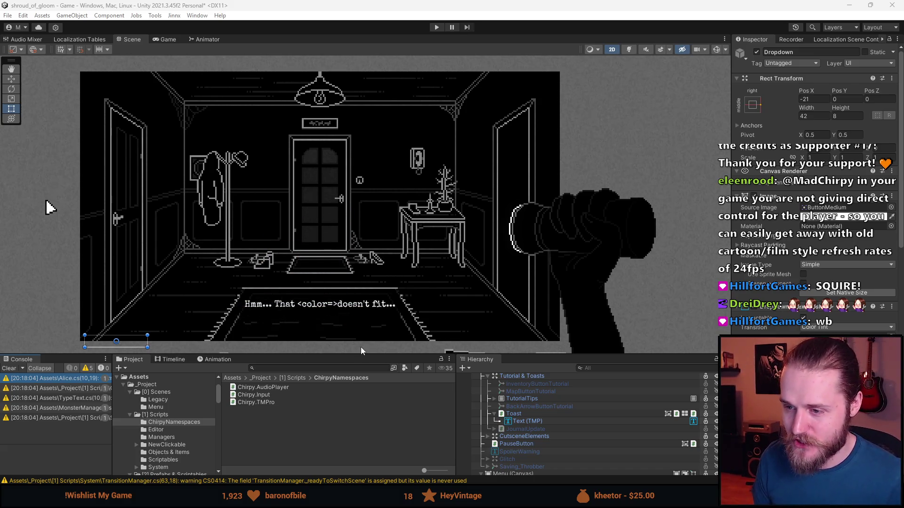
Enlarge the Console and Project panels and clear all console messages.
left_click_drag(361, 351, 358, 333)
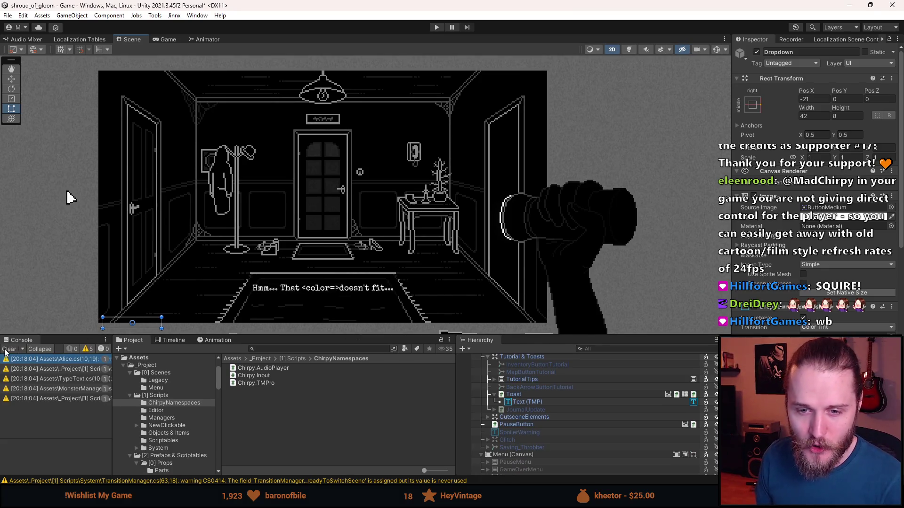
left_click(7, 349)
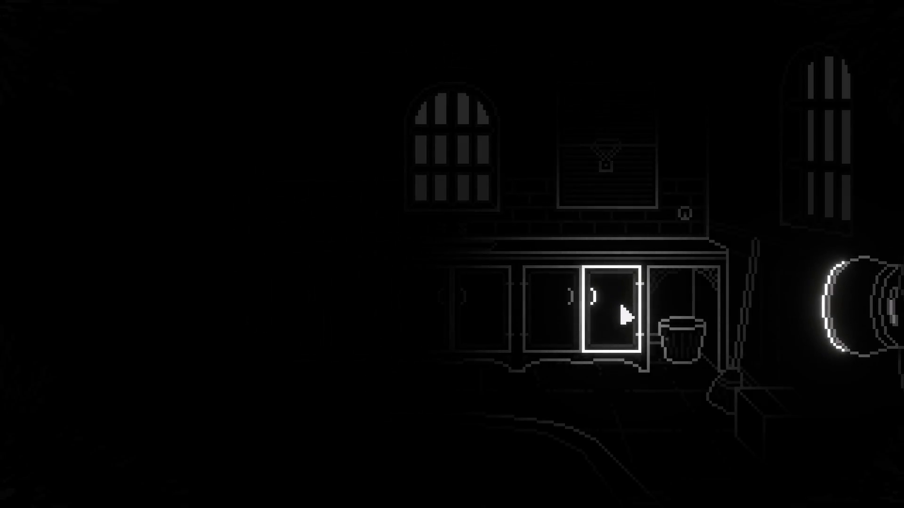
left_click(626, 339)
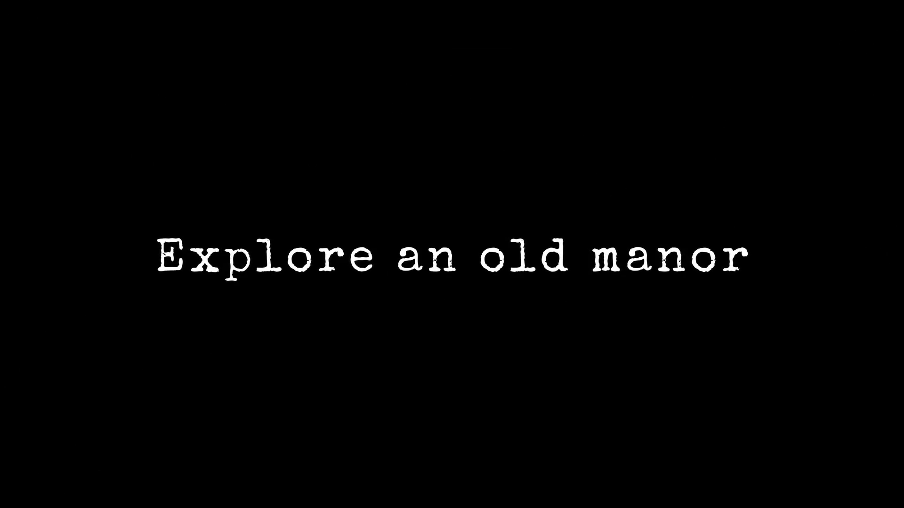
Watch the game trailer to the end and go to the Long Gone Steam store page.
left_click(294, 301)
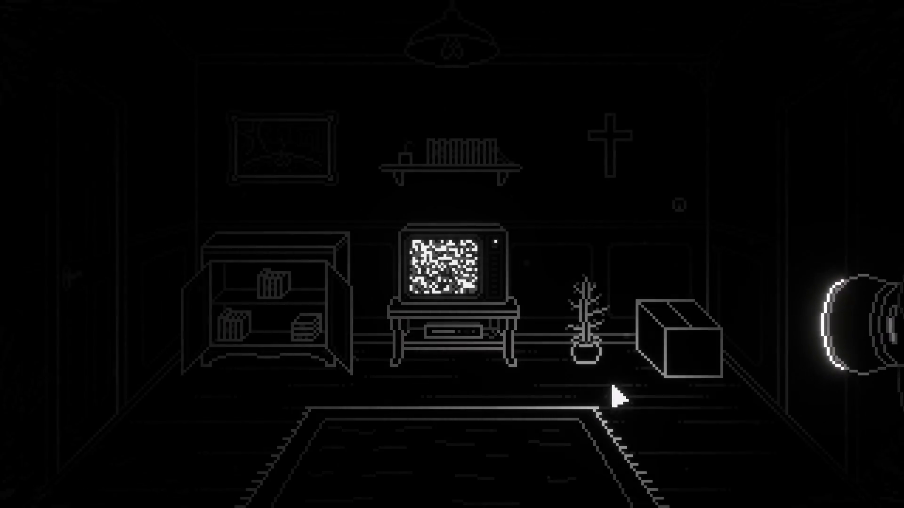
left_click(659, 342)
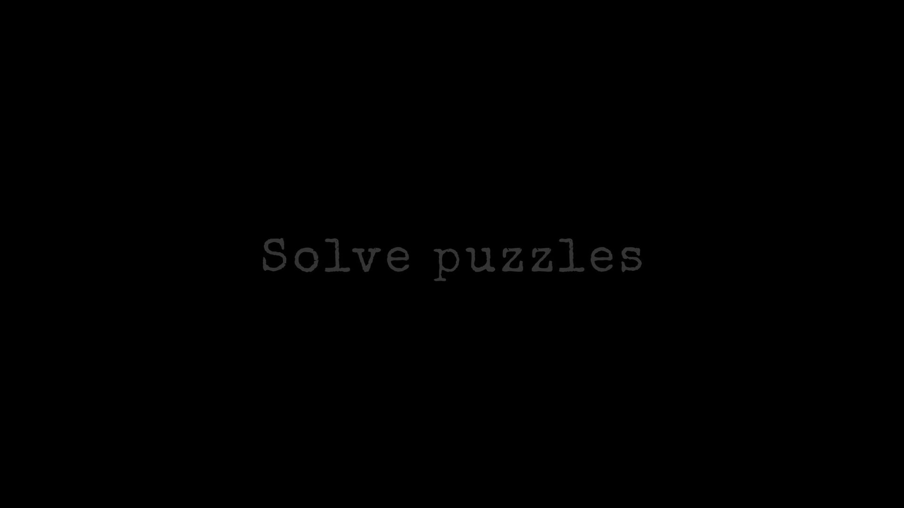
left_click(453, 391)
left_click(479, 389)
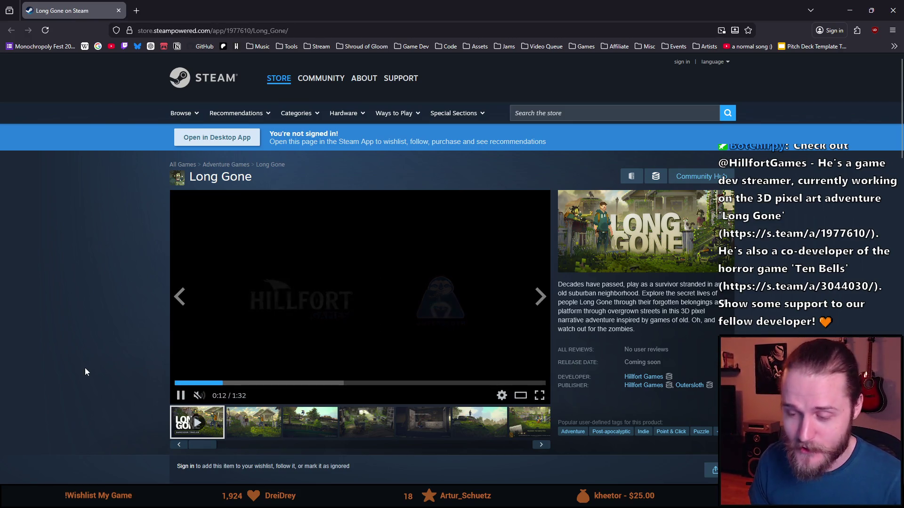
Browse through the Long Gone screenshot gallery on the store page.
left_click(254, 420)
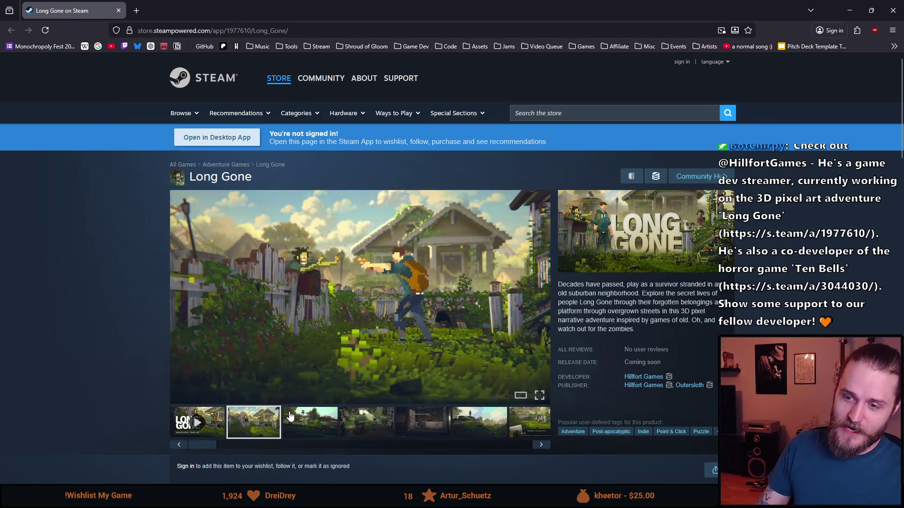
left_click(306, 422)
left_click(372, 425)
left_click(426, 426)
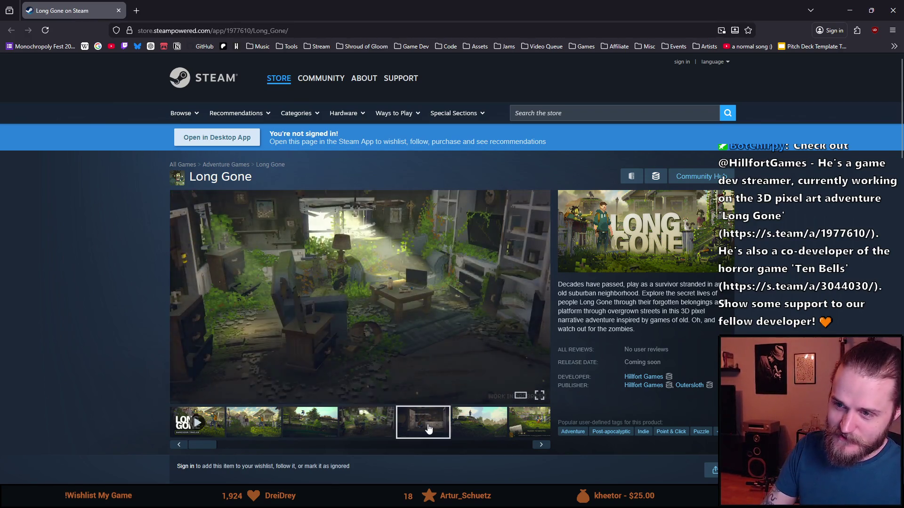
left_click(471, 430)
left_click(530, 428)
left_click(377, 427)
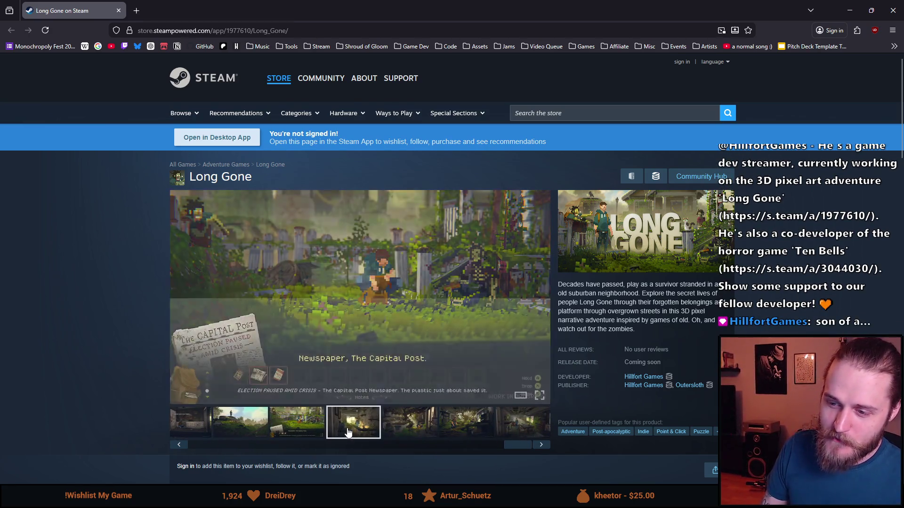
Copy the Long Gone store page address and close the Firefox tab.
left_click(273, 31)
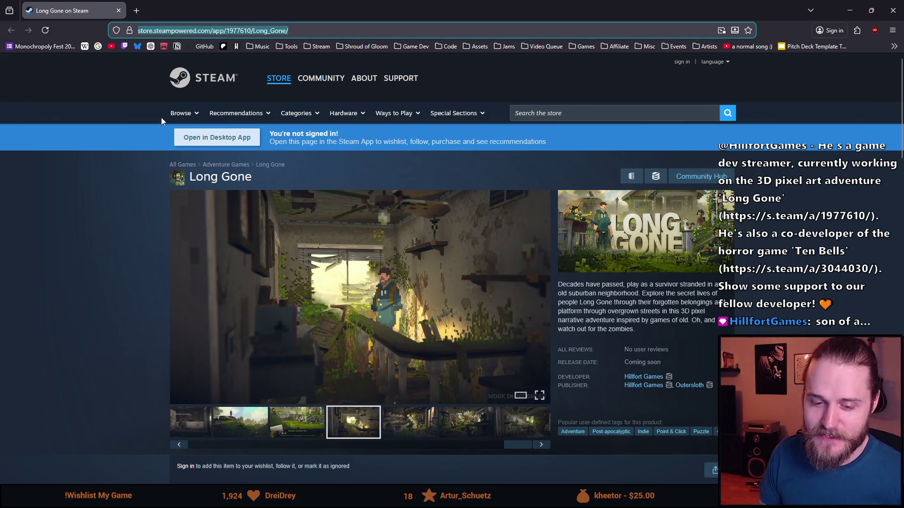
key("alt+Tab")
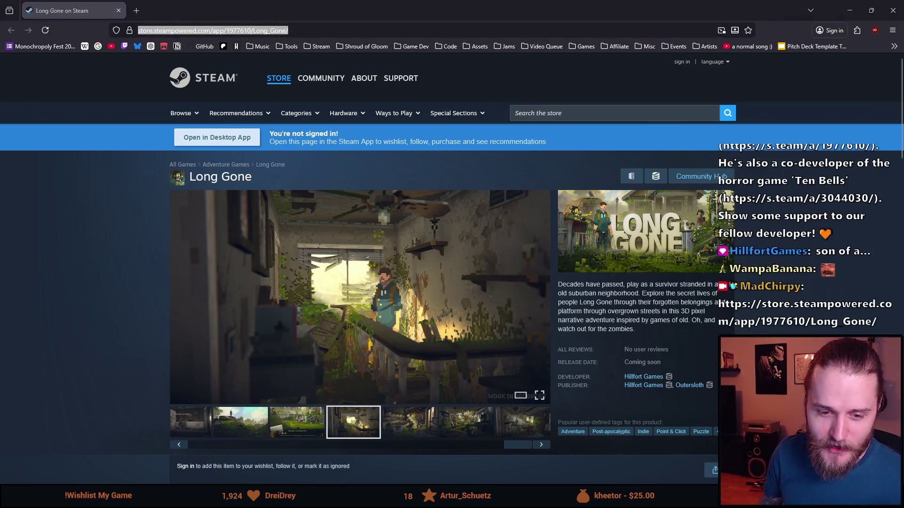
scroll(166, 201, "down", 1)
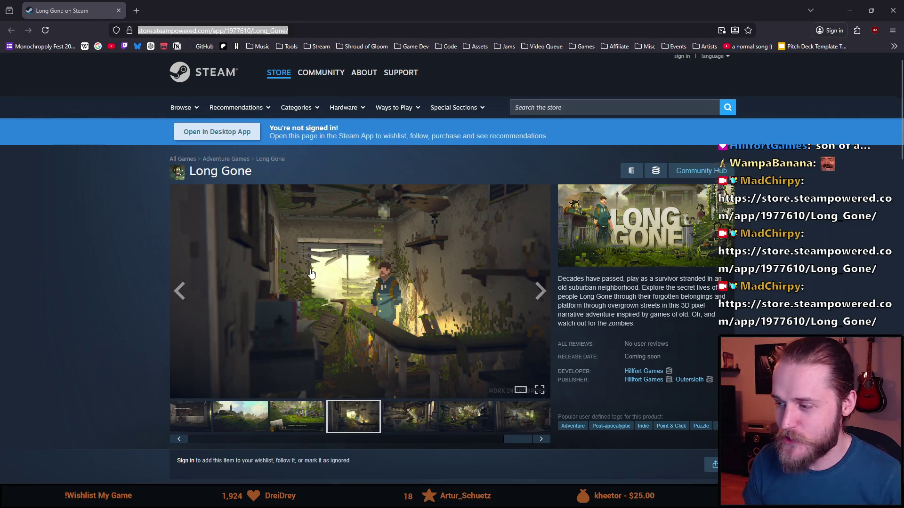
scroll(166, 200, "up", 1)
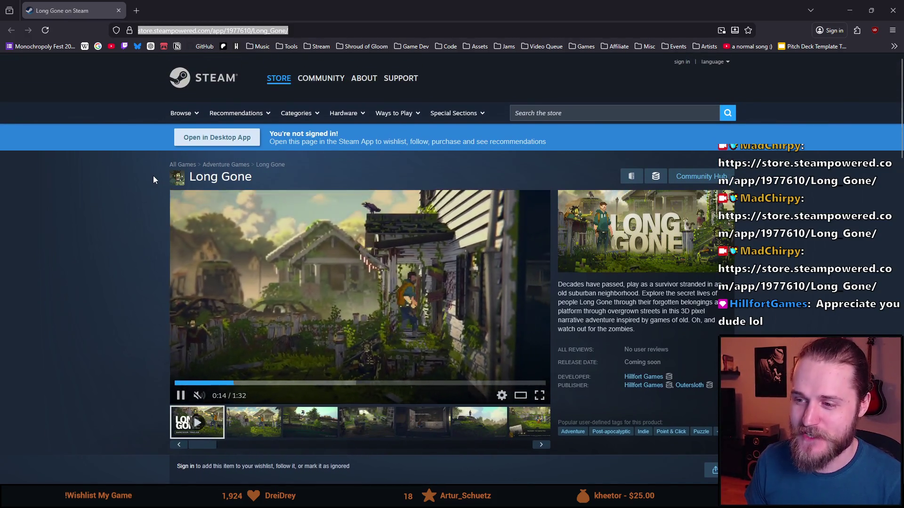
scroll(154, 176, "down", 1)
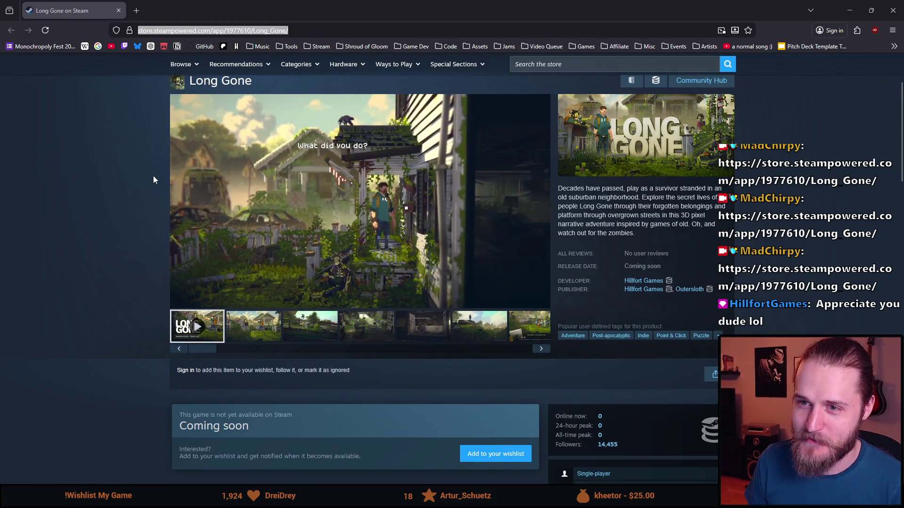
scroll(153, 180, "up", 1)
scroll(114, 192, "down", 1)
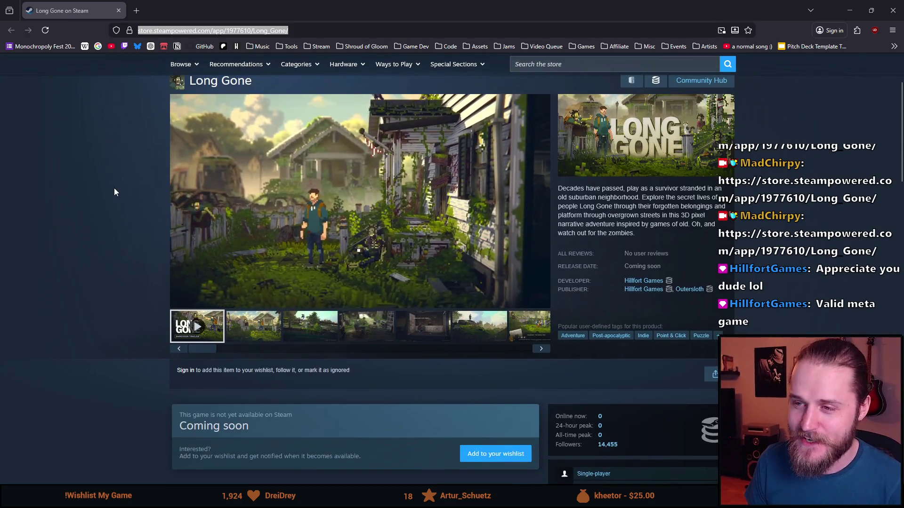
middle_click(95, 229)
left_click(103, 222)
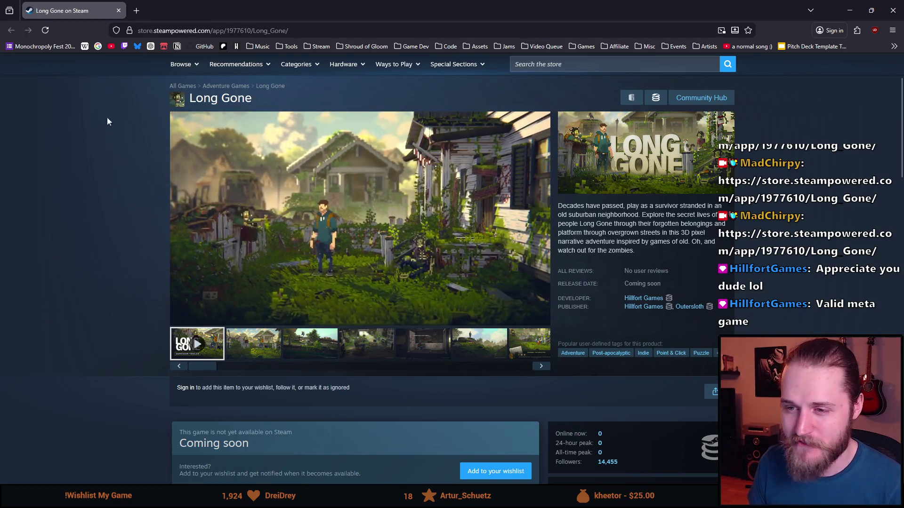
scroll(104, 137, "down", 2)
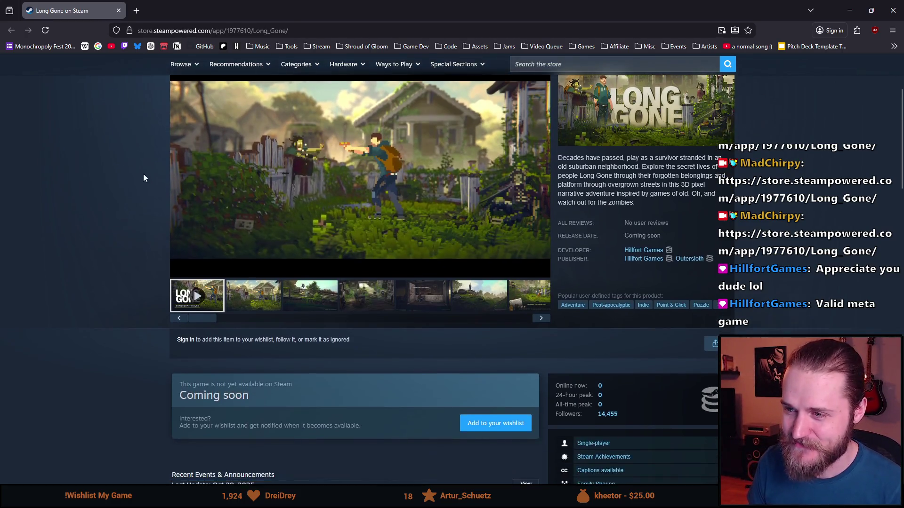
scroll(143, 175, "up", 2)
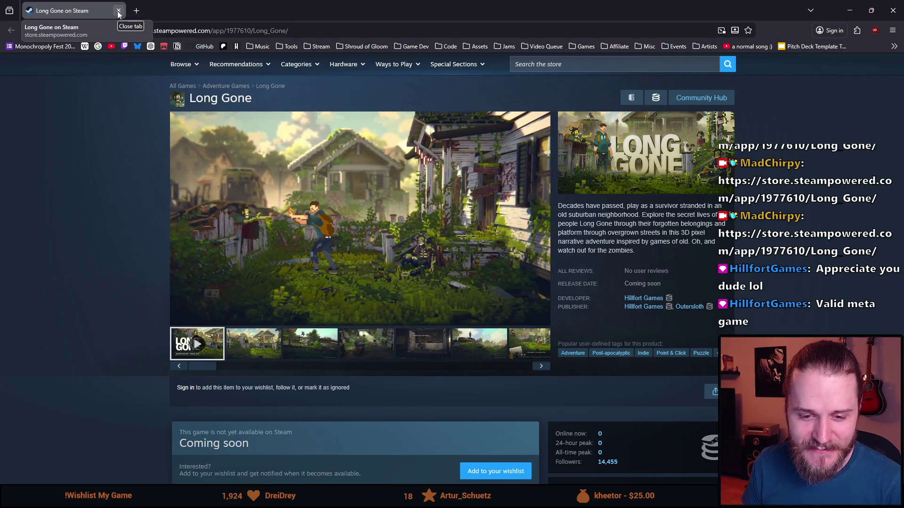
left_click(119, 11)
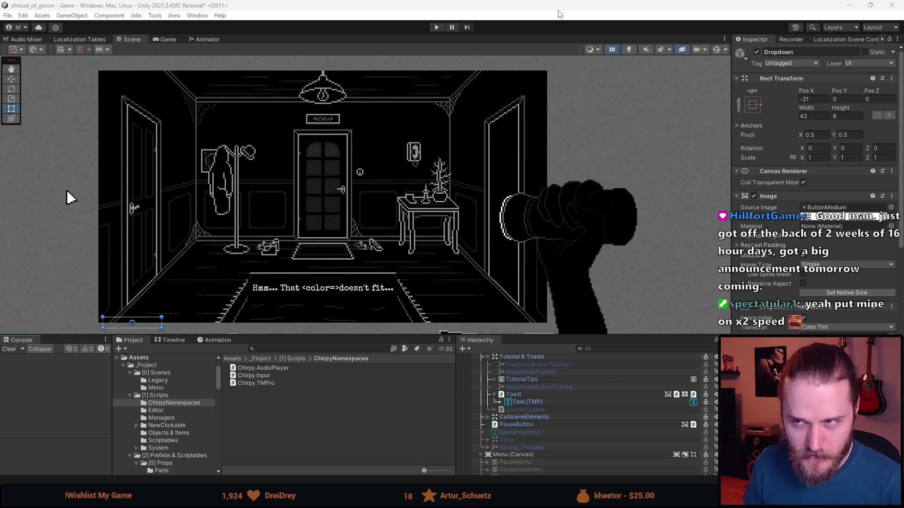
left_click(436, 27)
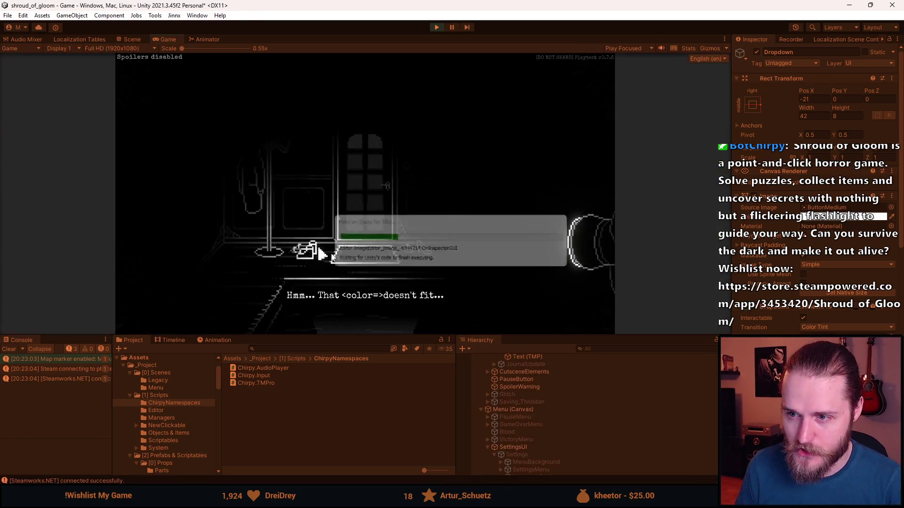
Save and quit the running game to its main menu, then enlarge the Game view.
left_click(511, 163)
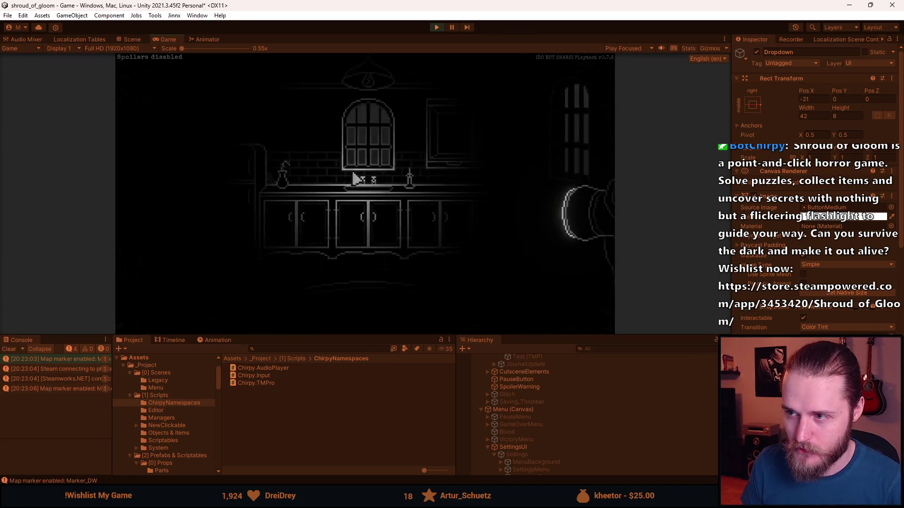
left_click(178, 176)
key("Escape")
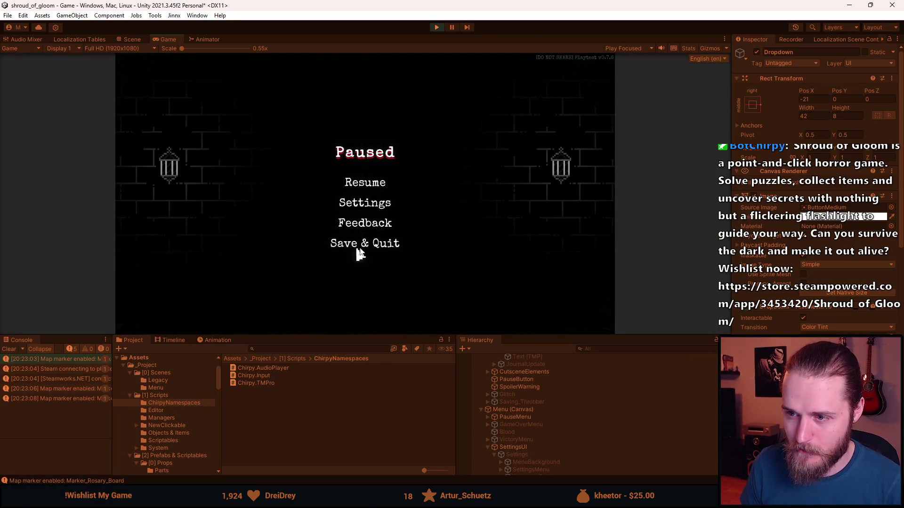
left_click(360, 247)
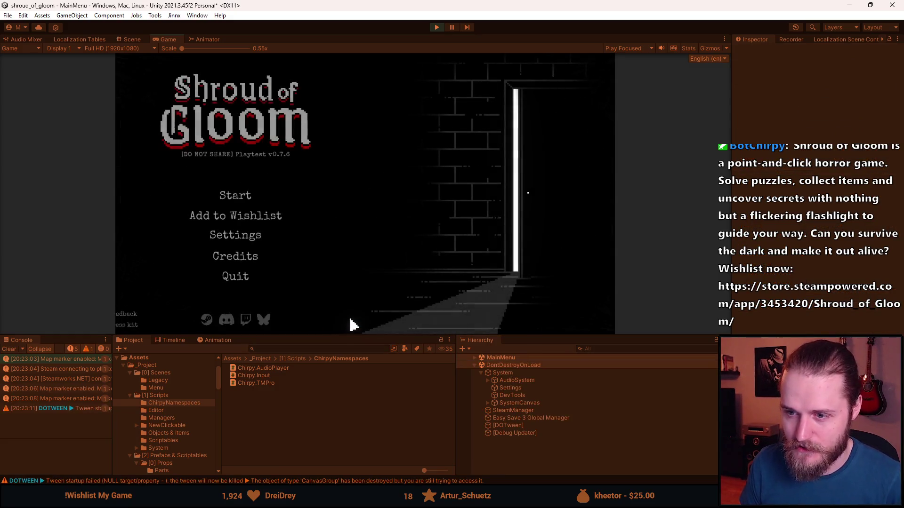
key("alt+Tab")
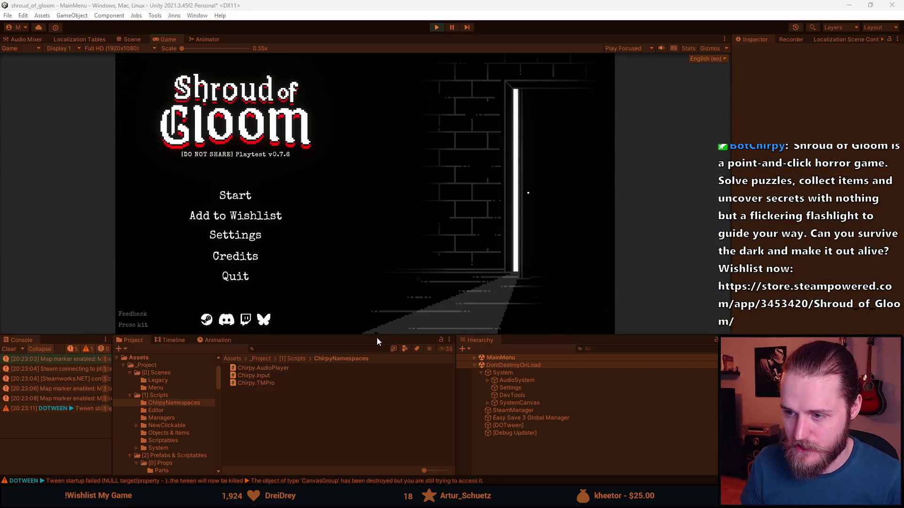
left_click_drag(377, 336, 377, 429)
Turn the Music volume down to minimum in the game's audio settings.
left_click(211, 299)
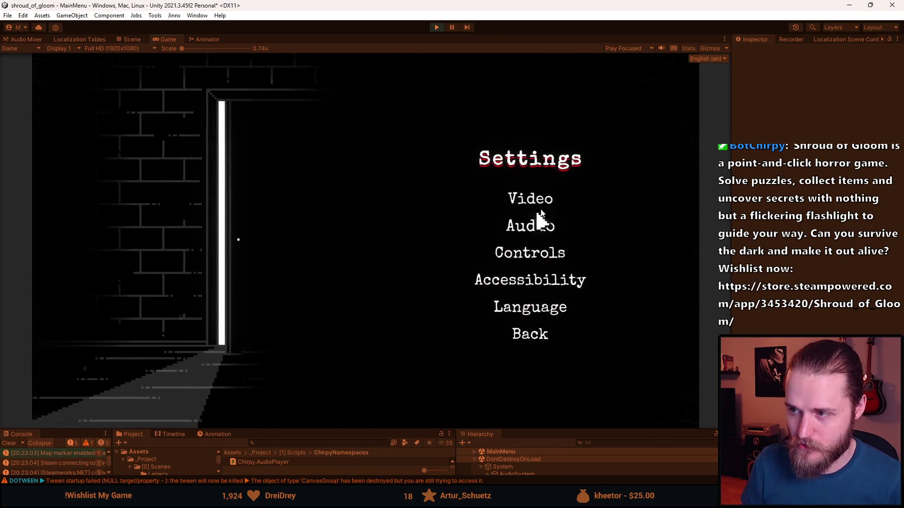
left_click(512, 227)
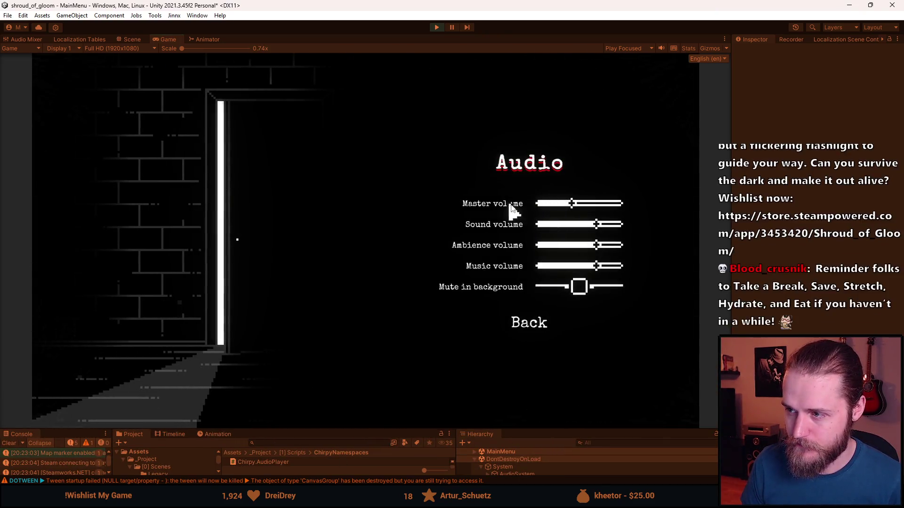
left_click_drag(559, 265, 537, 271)
left_click(509, 330)
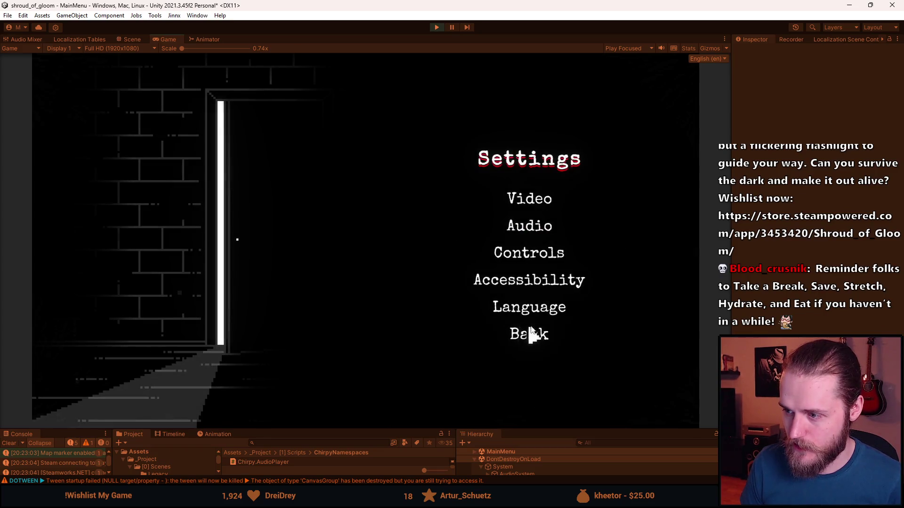
left_click(539, 333)
Set the video frame rate to 144 FPS, then change it to Unlimited.
left_click(180, 294)
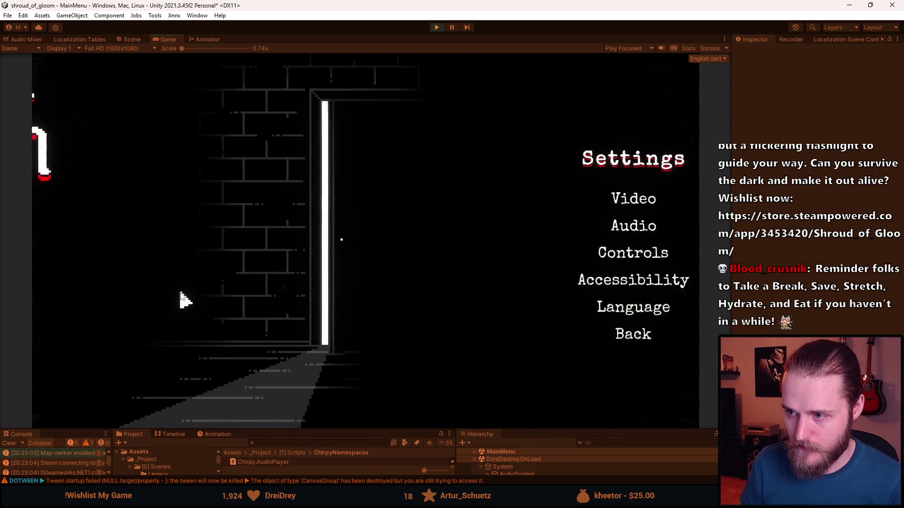
left_click(518, 201)
left_click(591, 225)
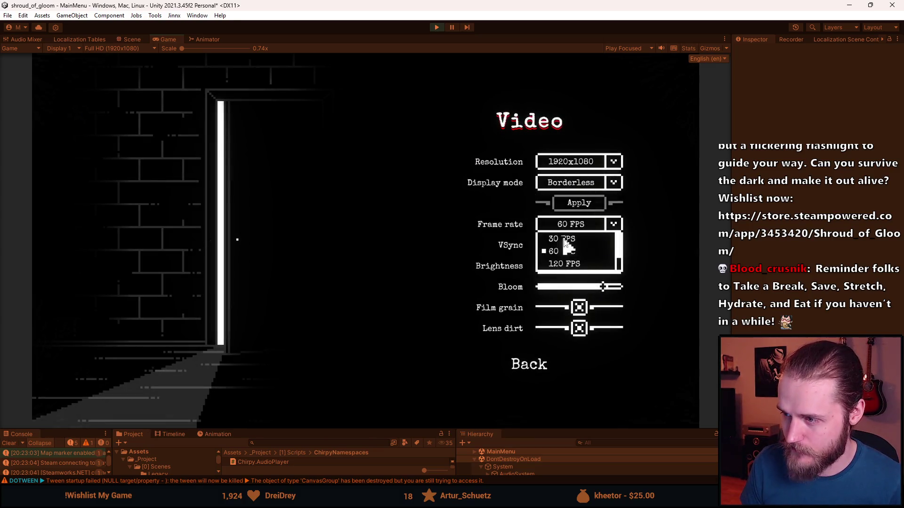
scroll(582, 251, "down", 3)
left_click(582, 251)
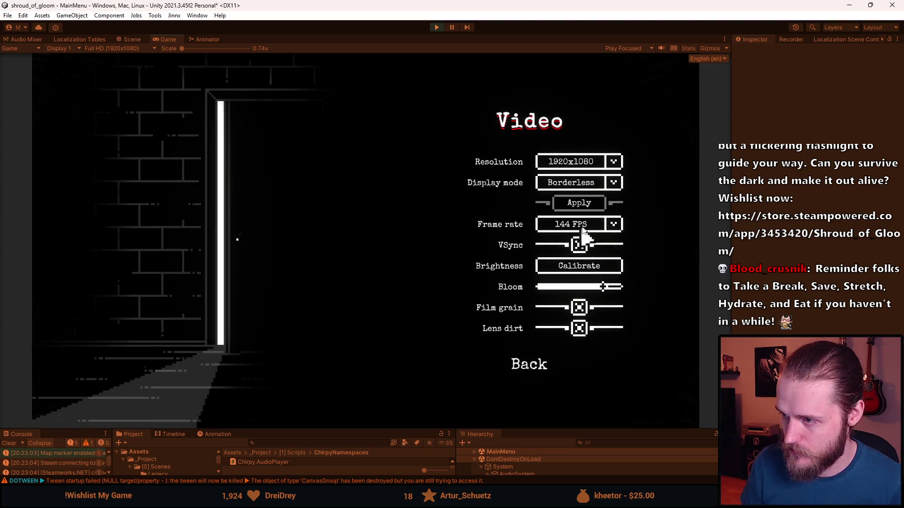
left_click(583, 226)
left_click(586, 262)
left_click(523, 366)
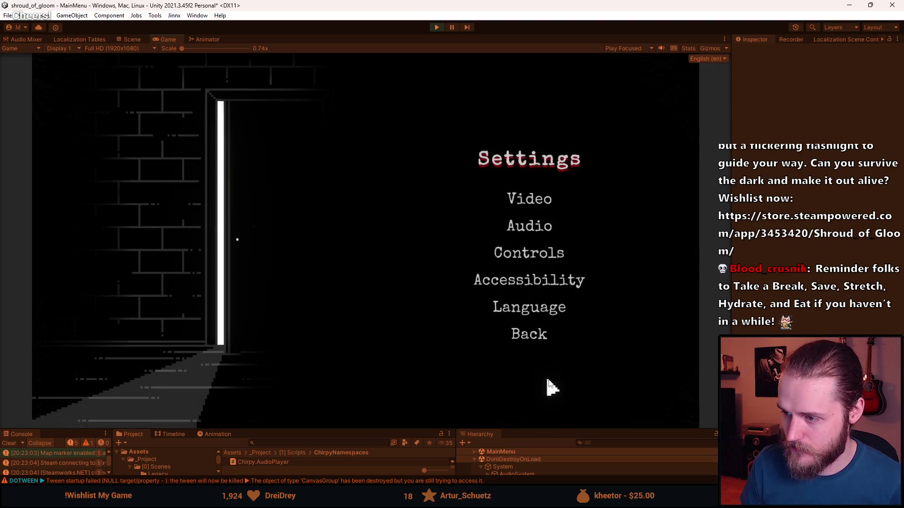
left_click(533, 336)
Switch the frame rate to 30 FPS and reopen the settings menu a few times.
left_click(208, 296)
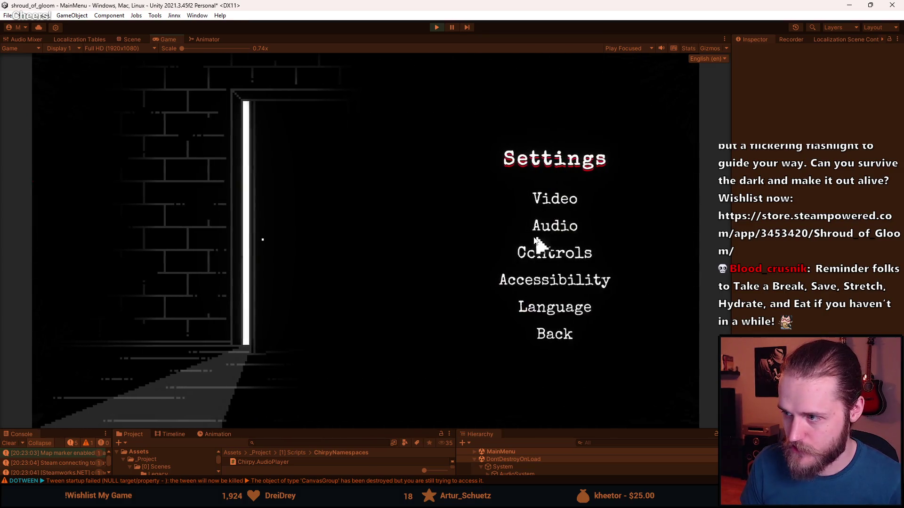
left_click(530, 216)
left_click(579, 225)
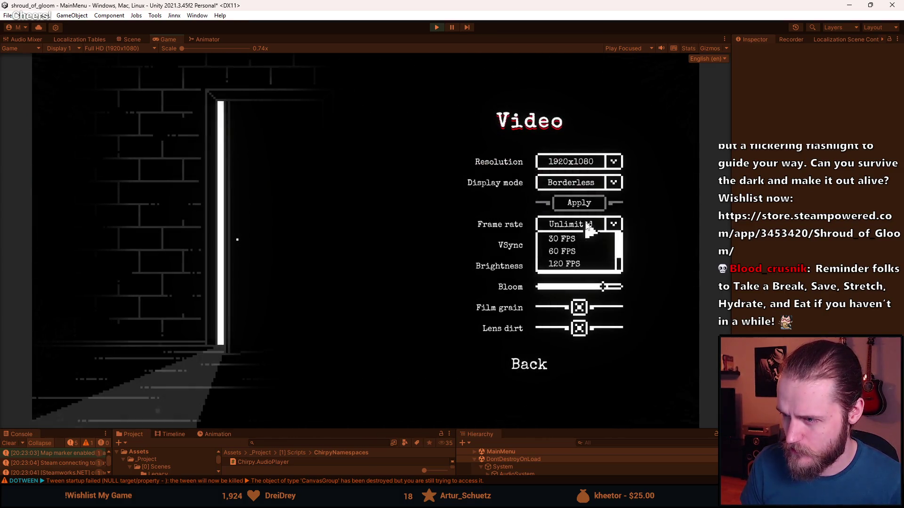
left_click(572, 236)
left_click(537, 370)
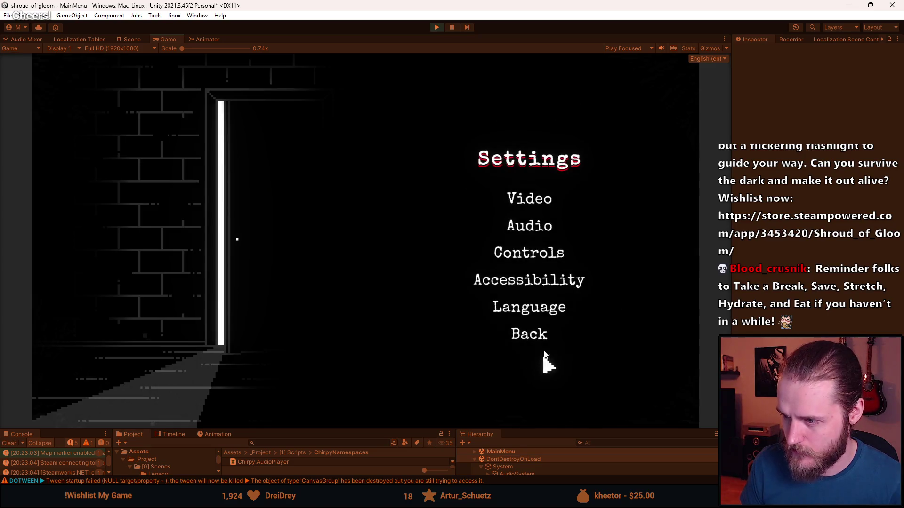
left_click(537, 336)
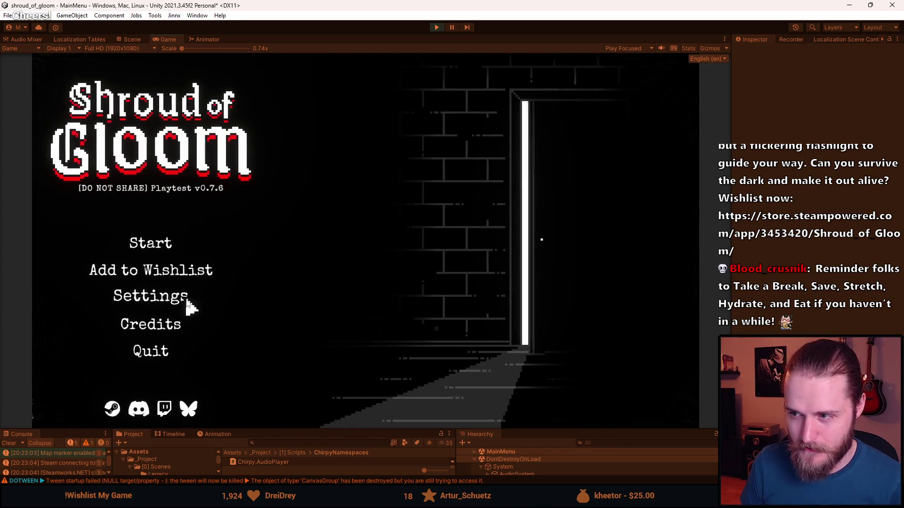
left_click(187, 303)
left_click(523, 335)
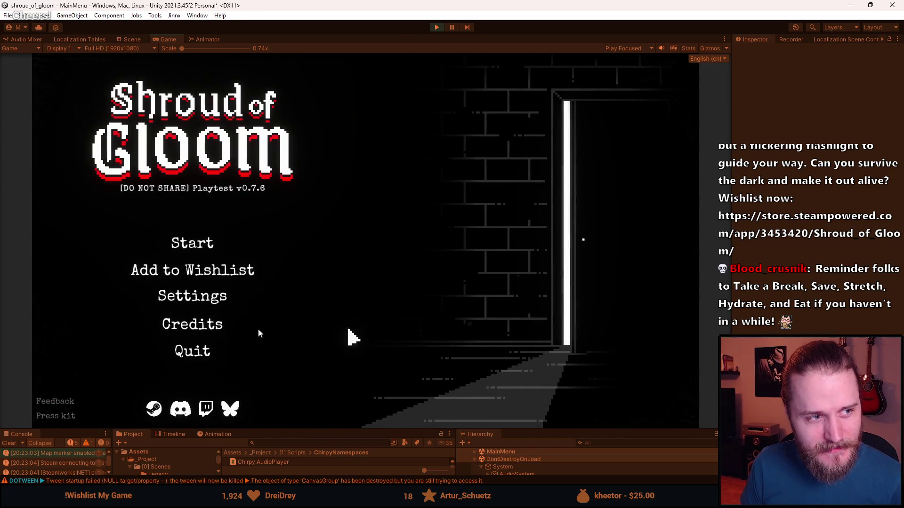
left_click(190, 303)
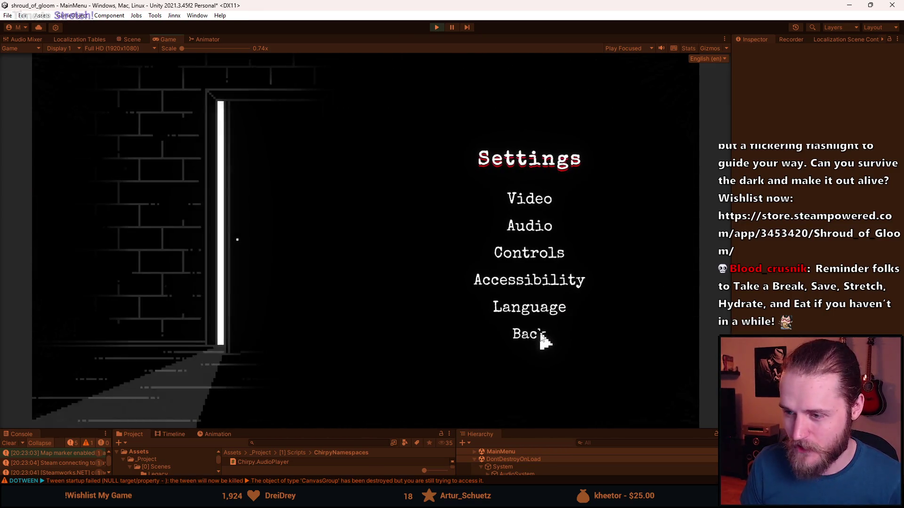
left_click(539, 332)
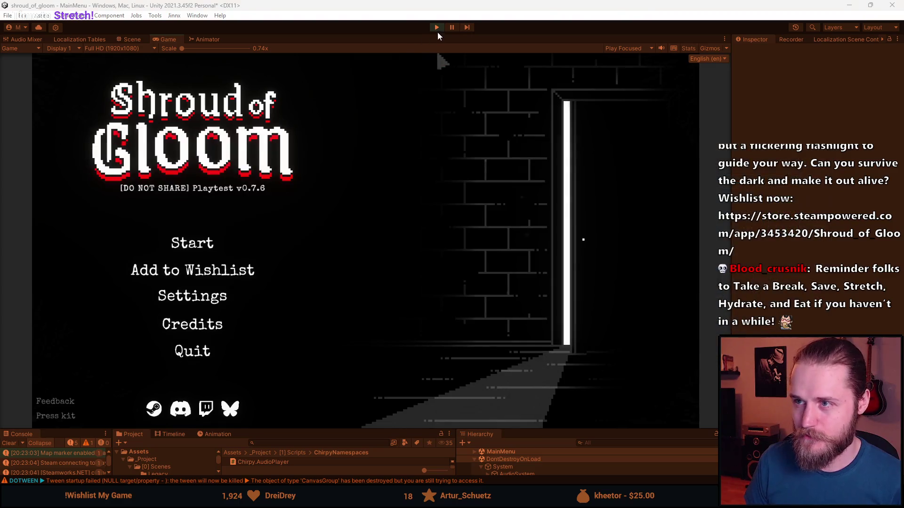
Set the frame rate back to Unlimited and stop play mode.
left_click(202, 299)
left_click(554, 203)
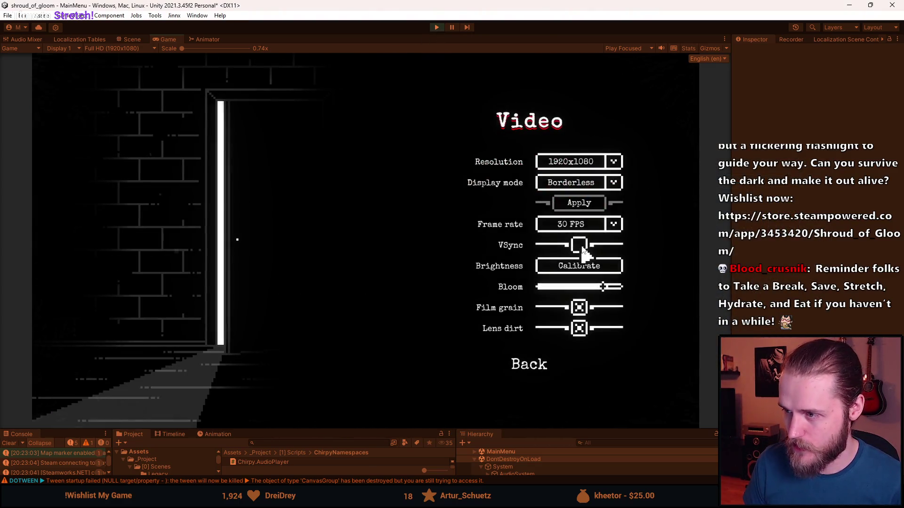
left_click(579, 224)
scroll(576, 251, "down", 2)
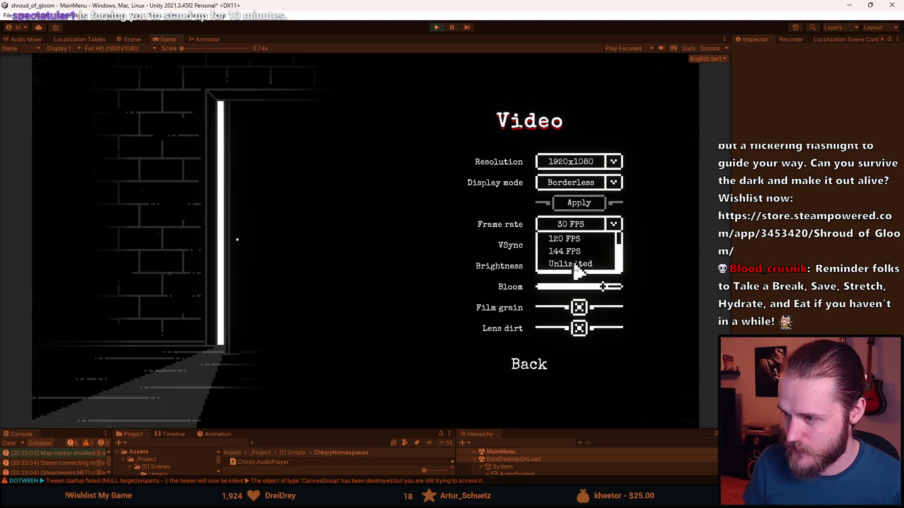
left_click(575, 264)
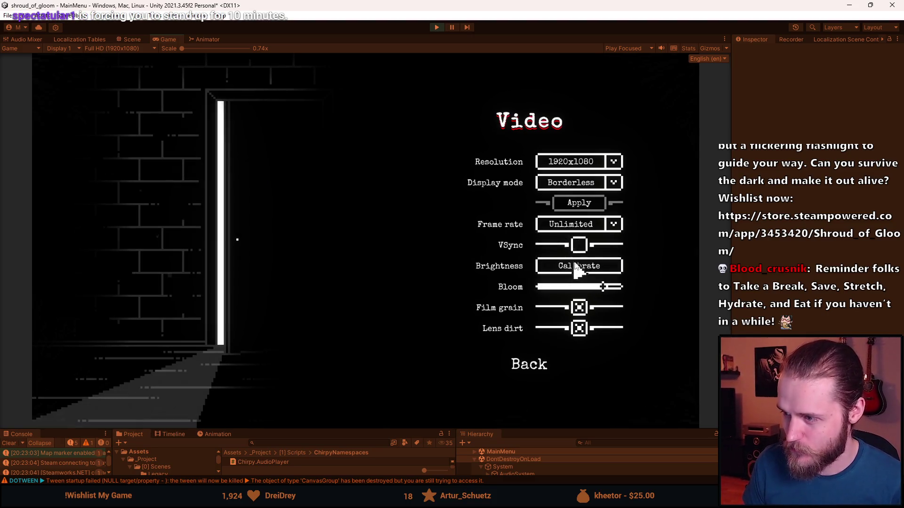
left_click(536, 367)
left_click(541, 341)
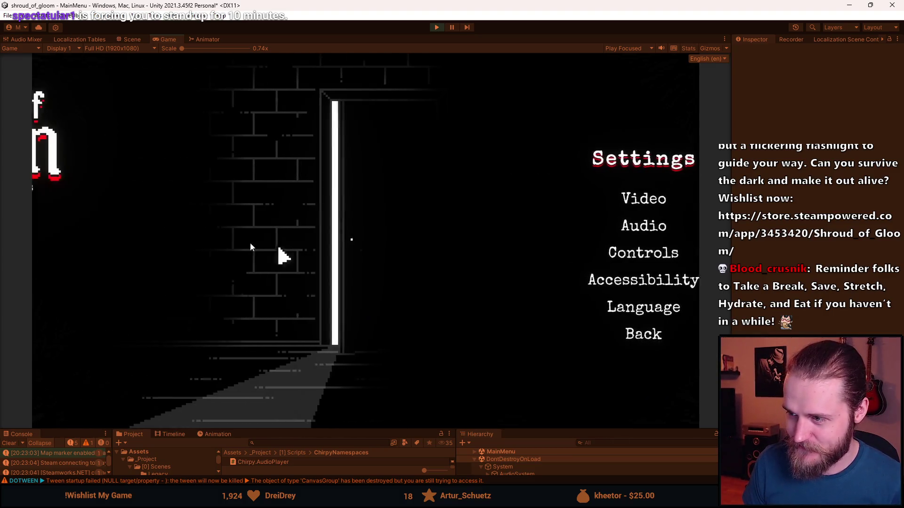
key("alt+Tab")
left_click(437, 27)
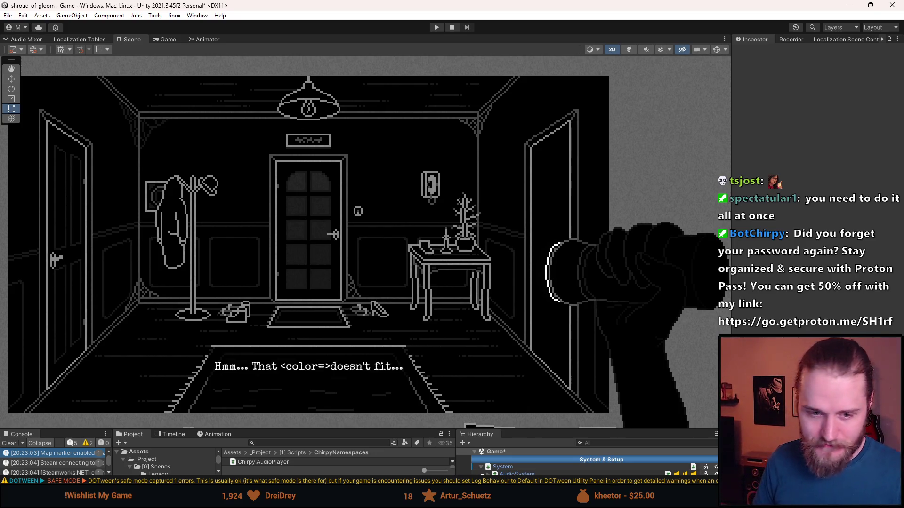
Drag the Scene view's lower divider up so the bottom panels grow, then return to Visual Studio.
mouse_move(308, 430)
left_mouse_down()
mouse_move(316, 352)
mouse_move(339, 336)
mouse_move(306, 321)
left_mouse_up()
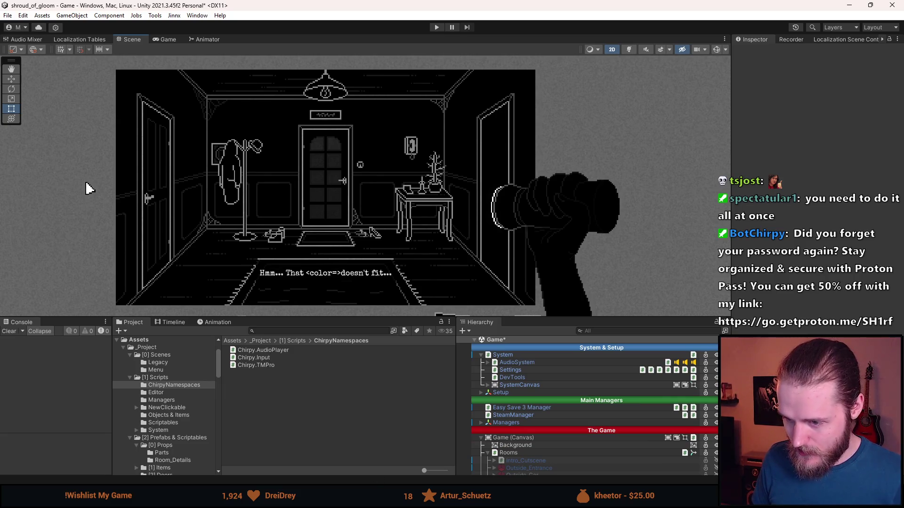
key("alt+Tab")
Delete the if block that clamps typingSpeed to a 0.34f minimum in Chirpy.TMPro.cs.
scroll(322, 274, "up", 6)
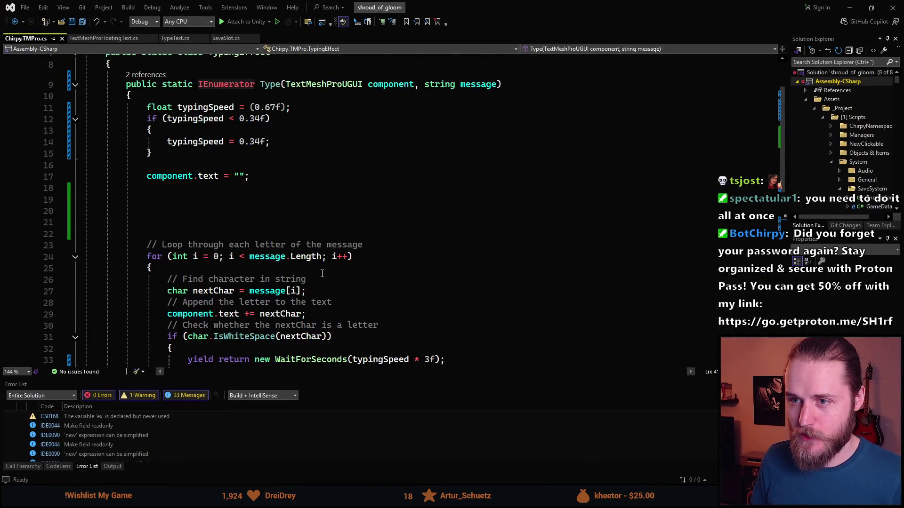
scroll(228, 279, "down", 4)
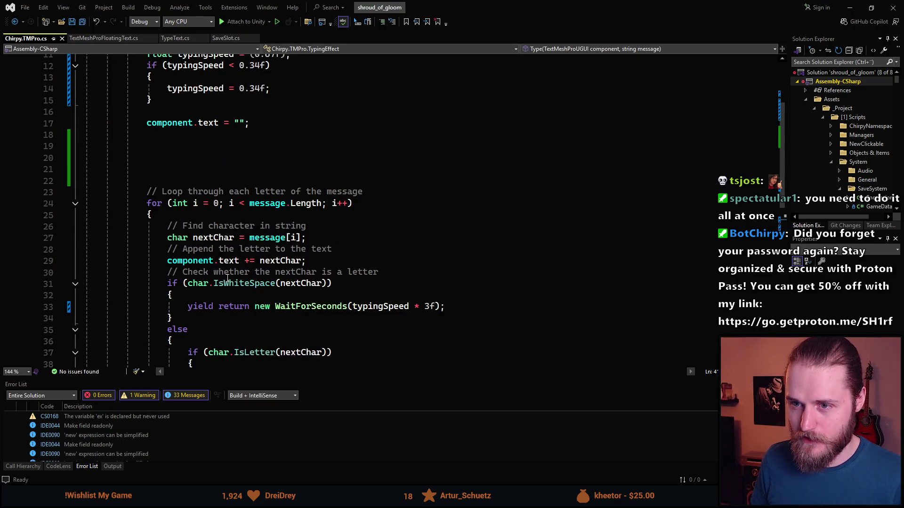
scroll(289, 299, "down", 2)
scroll(288, 299, "up", 5)
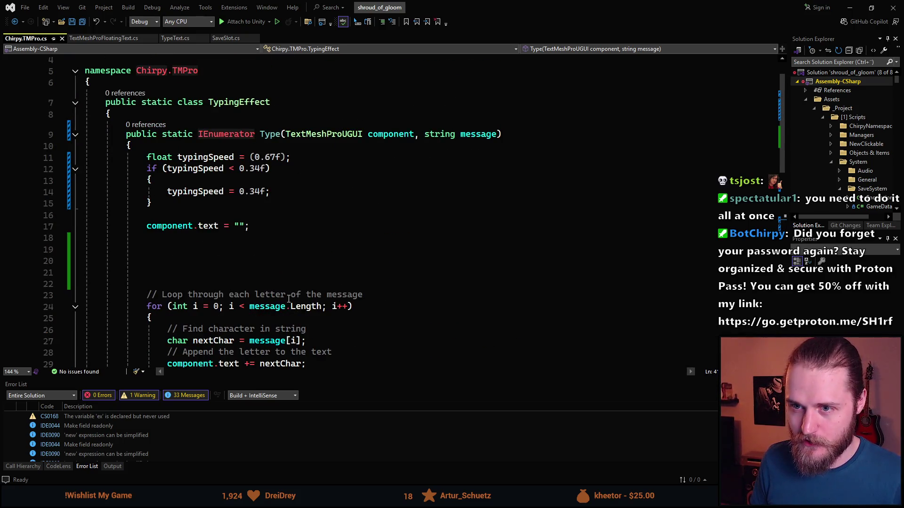
scroll(288, 299, "up", 1)
key("super+Down")
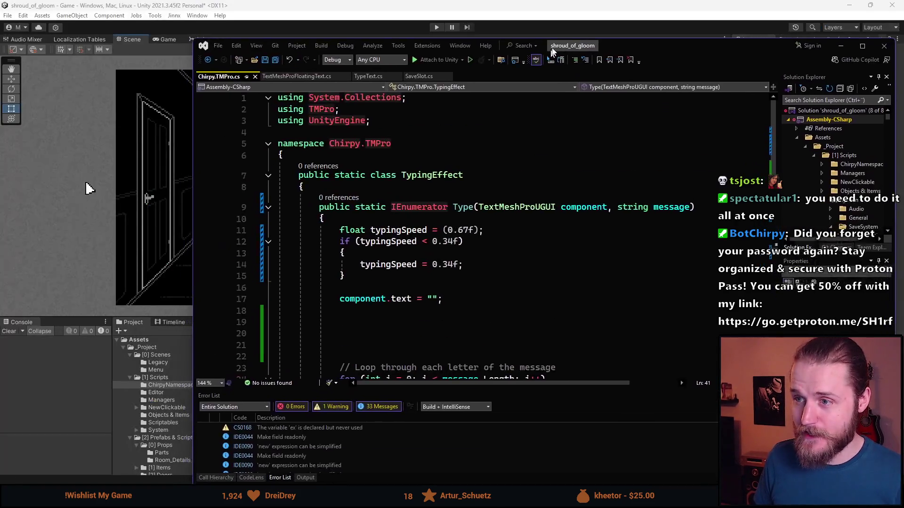
key("super+Down")
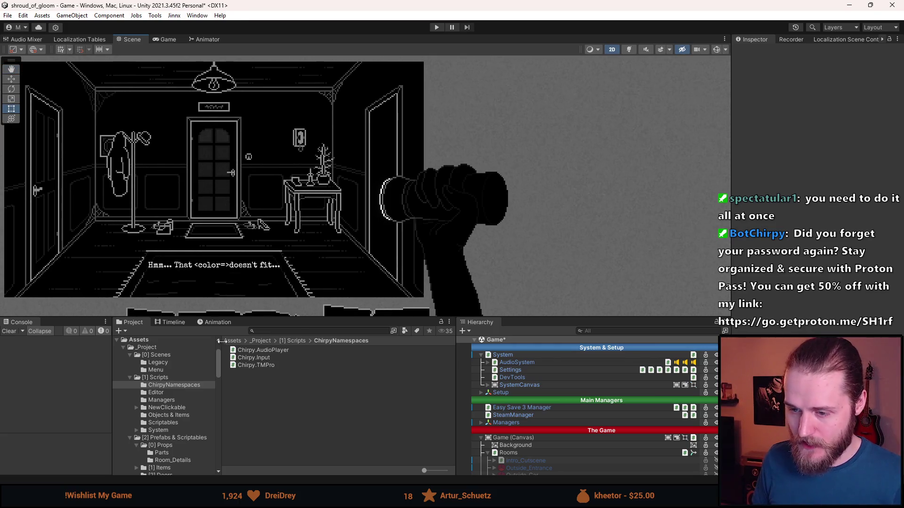
mouse_move(287, 504)
left_click(286, 447)
scroll(347, 257, "down", 3)
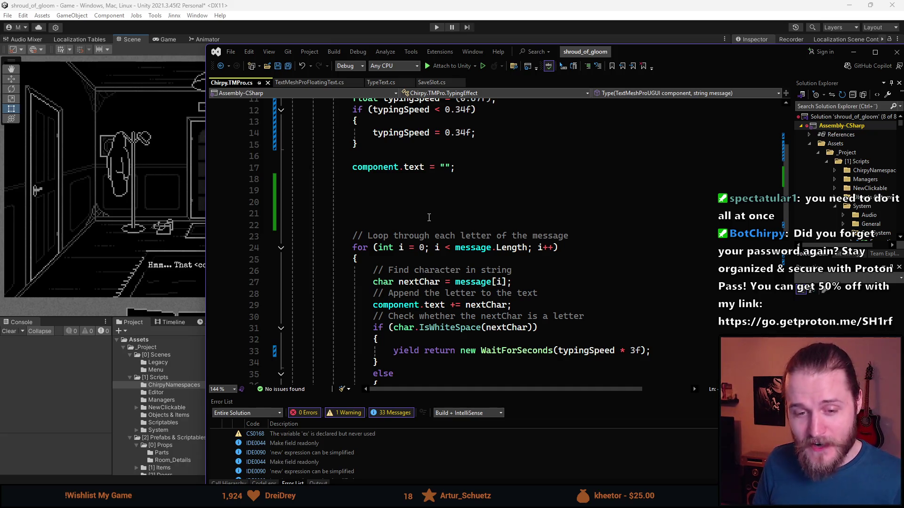
scroll(429, 217, "up", 3)
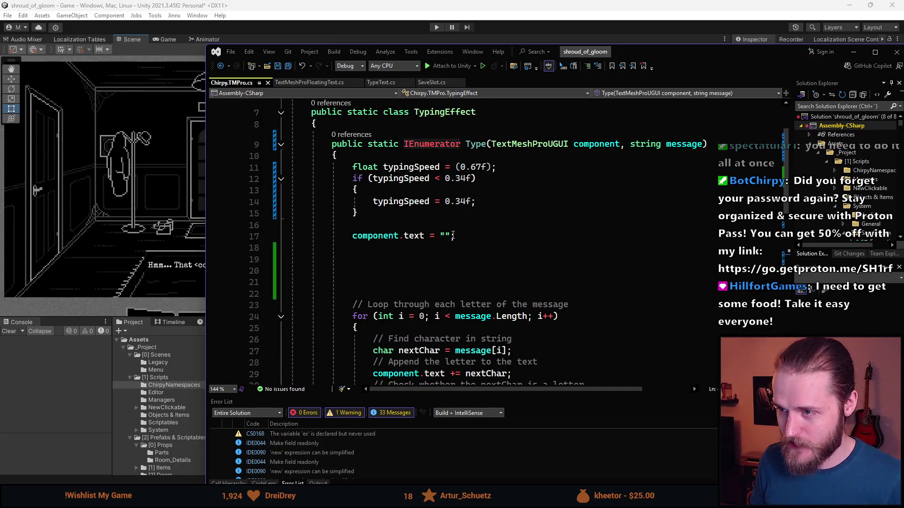
scroll(385, 229, "up", 1)
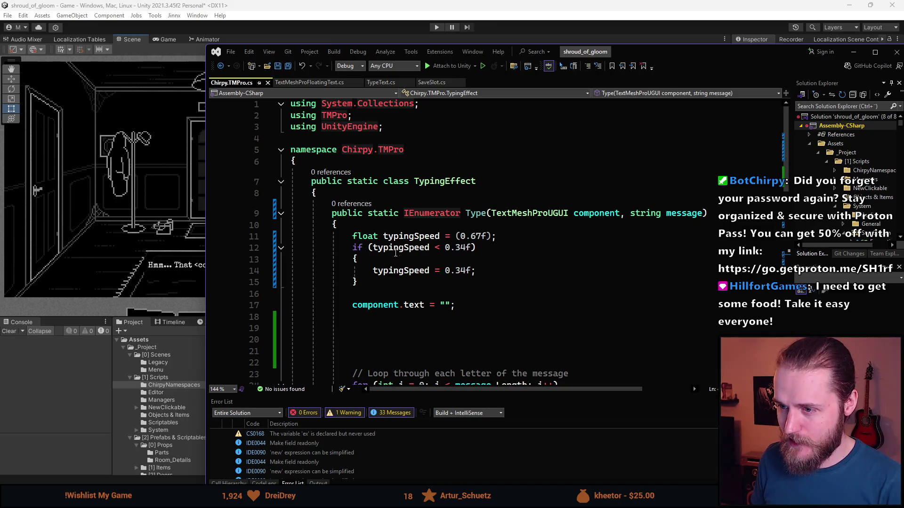
left_click_drag(373, 284, 495, 239)
key("Delete")
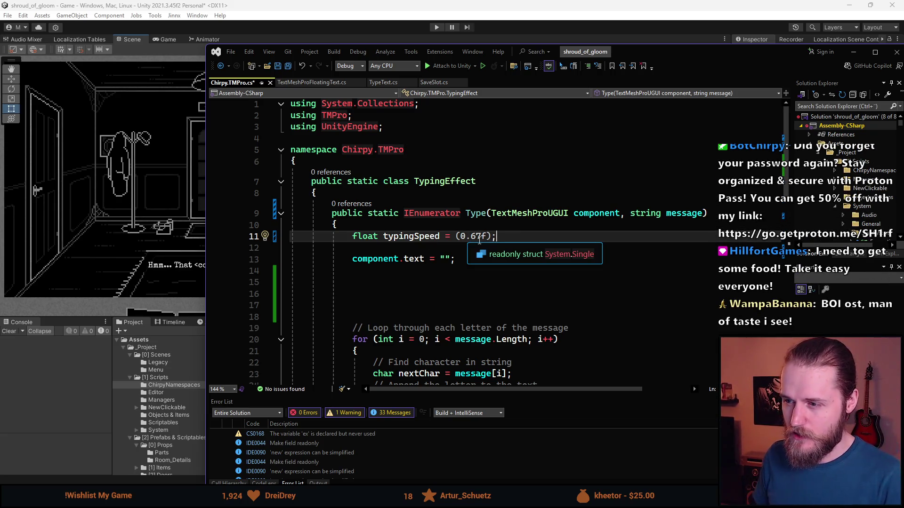
Rewrite line 11 as float typingSpeed = 0.05f; without parentheses.
left_click(460, 239)
key("BackSpace")
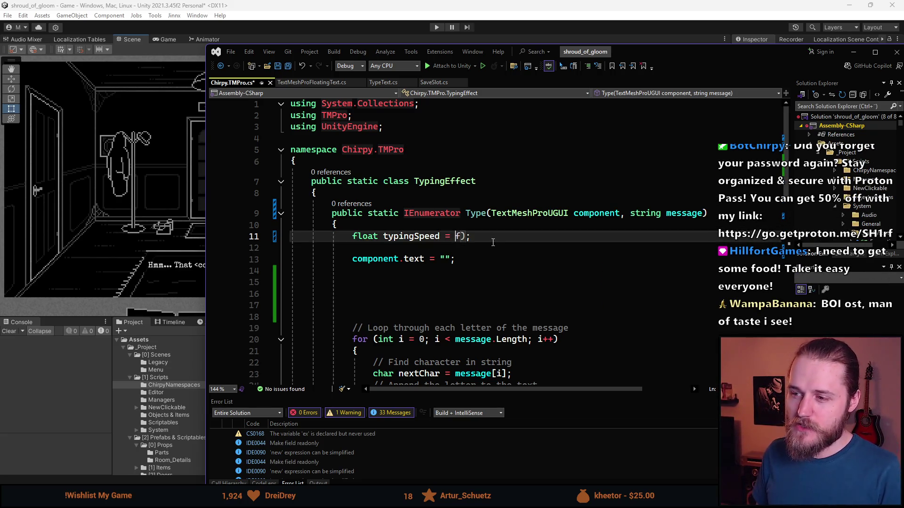
type("0,")
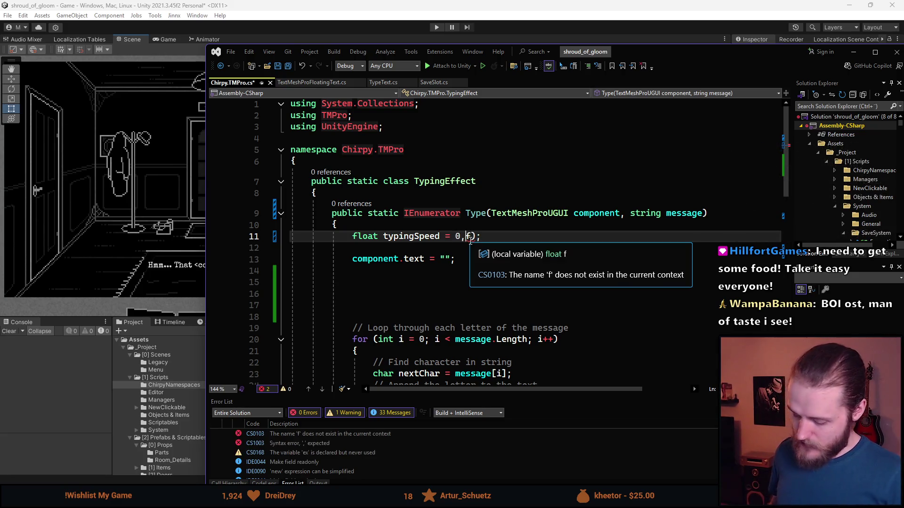
key("BackSpace")
type(".0")
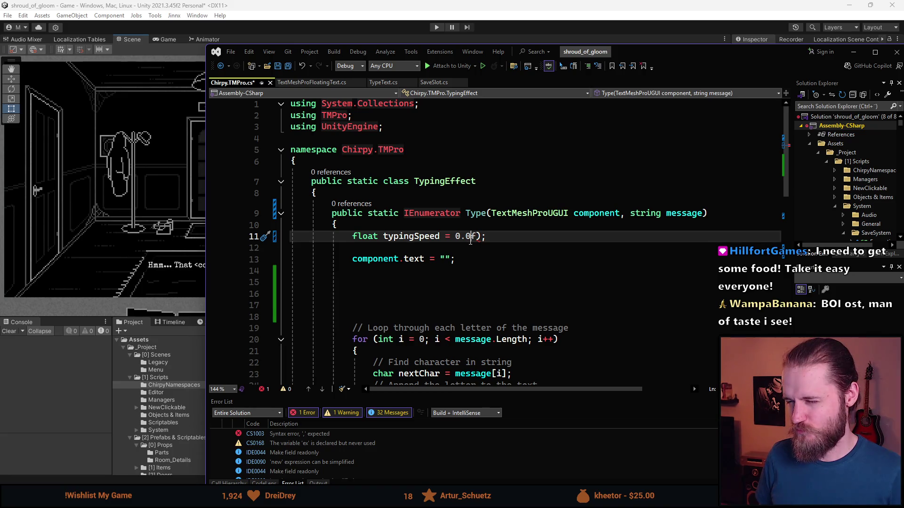
key("BackSpace")
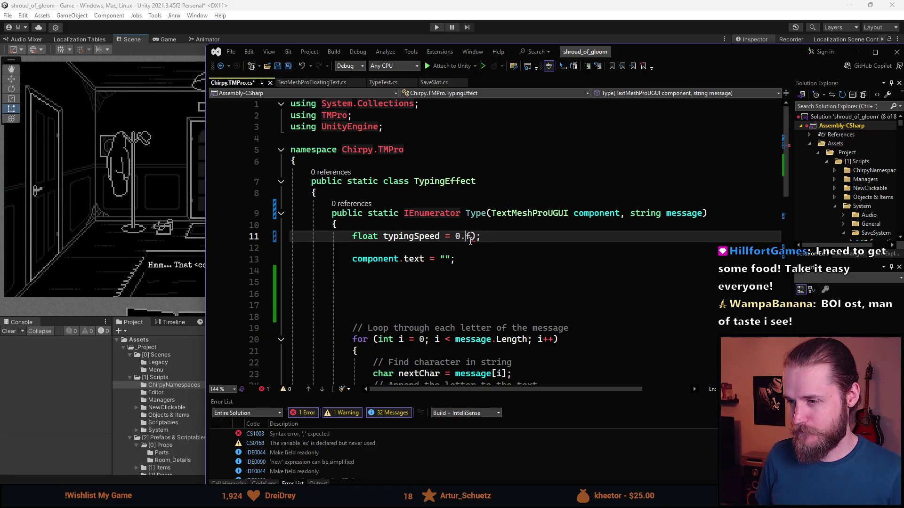
type("1")
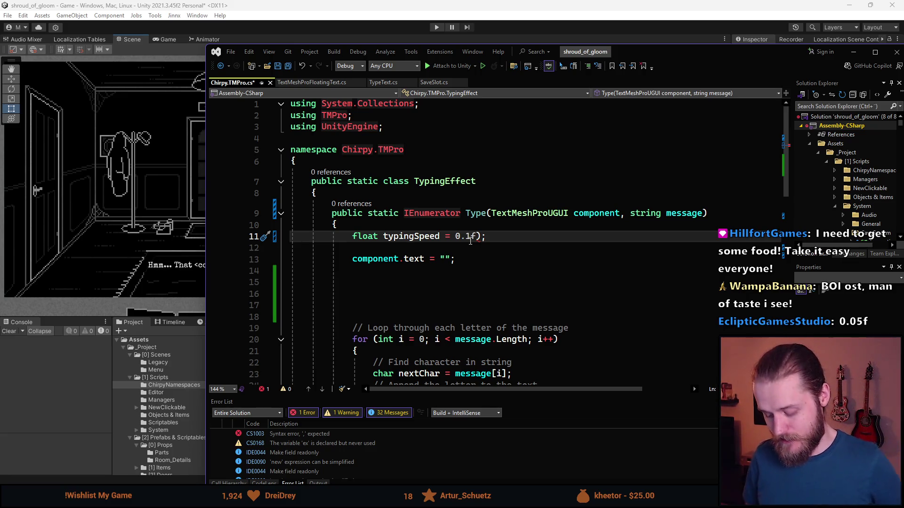
key("BackSpace")
type("05")
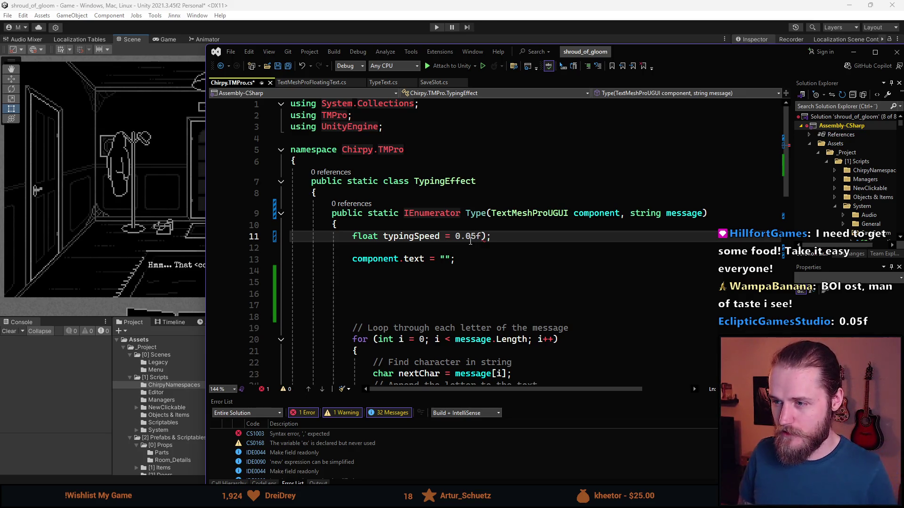
left_click(496, 237)
key("BackSpace")
key("BackSpace")
type(";")
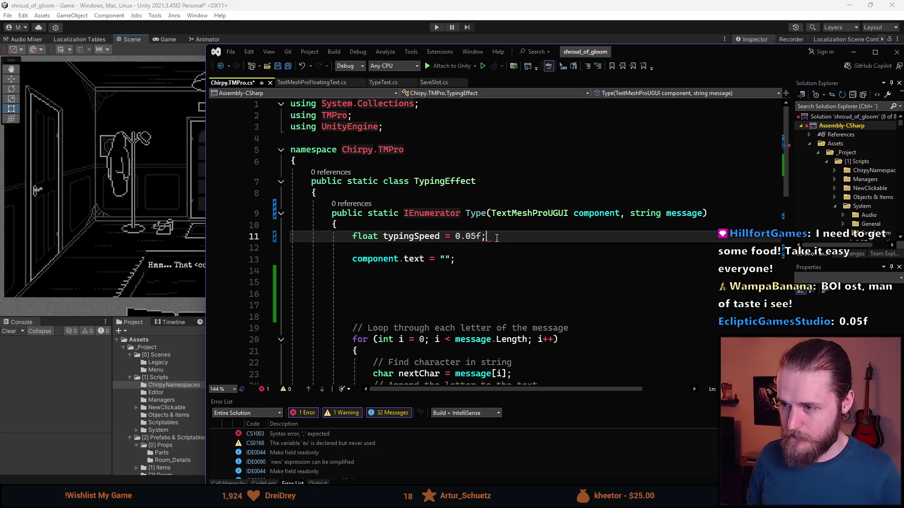
Start removing the empty string "" from the component.text assignment.
scroll(407, 251, "down", 2)
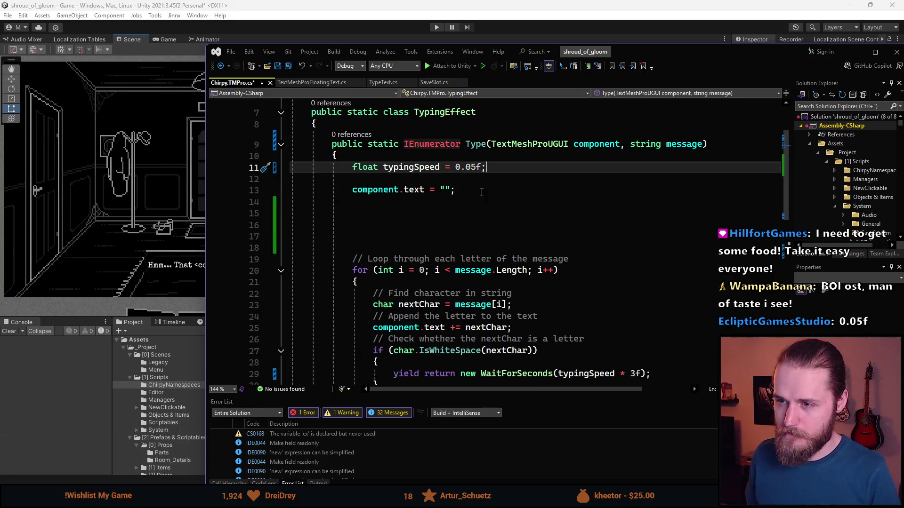
left_click(450, 190)
key("BackSpace")
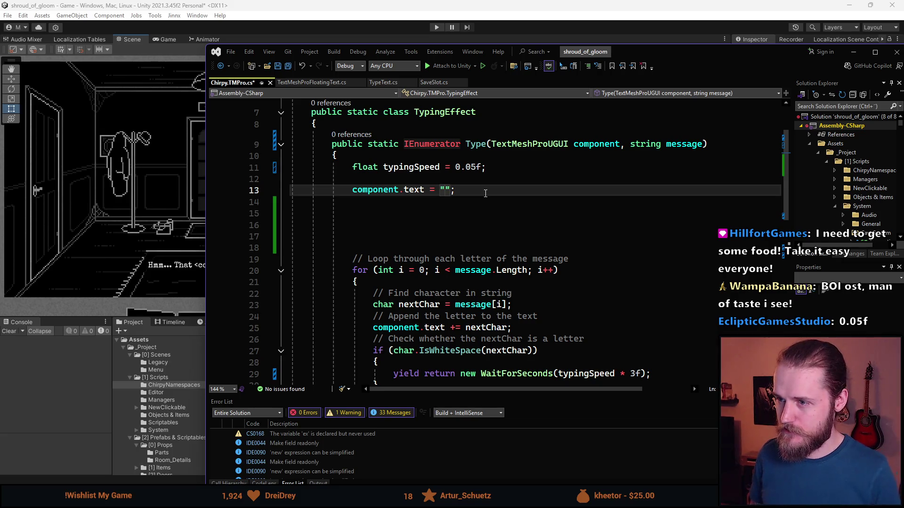
Add component.maxVisibleCharacters = 0; and assign component.text = message.
key("BackSpace")
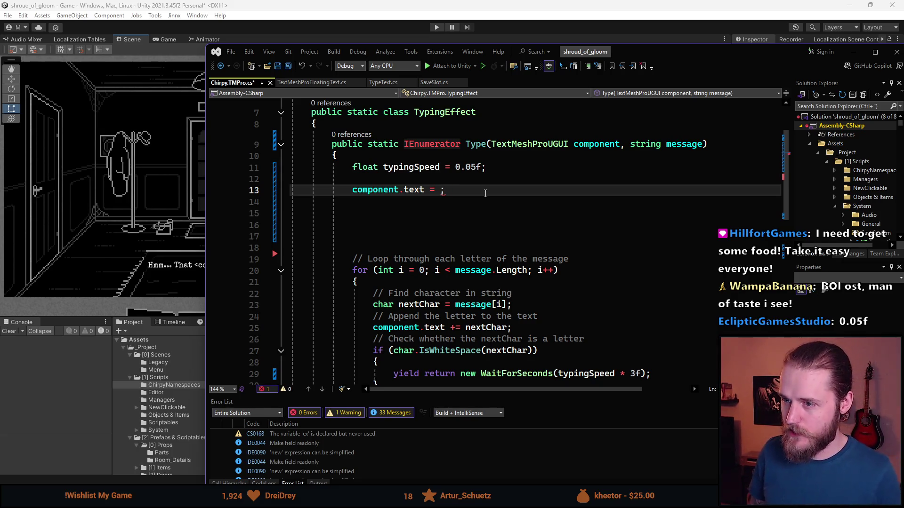
key("Up")
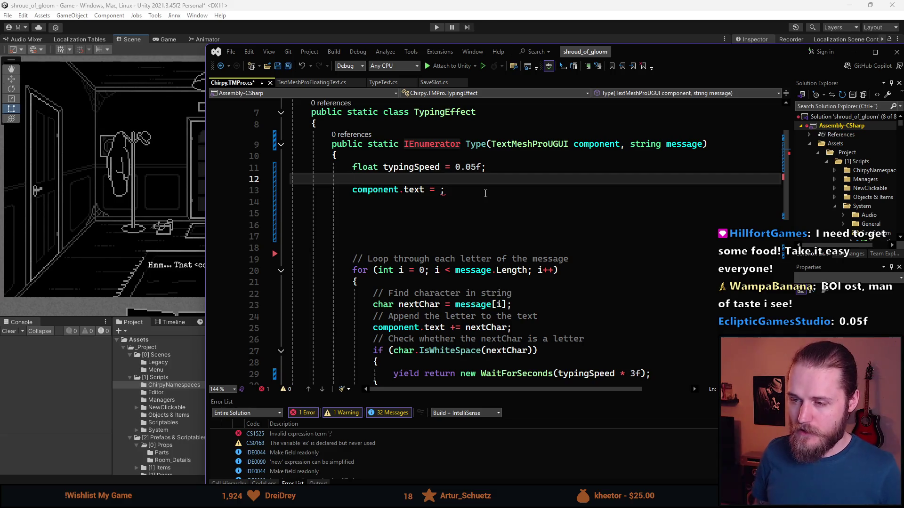
key("Return")
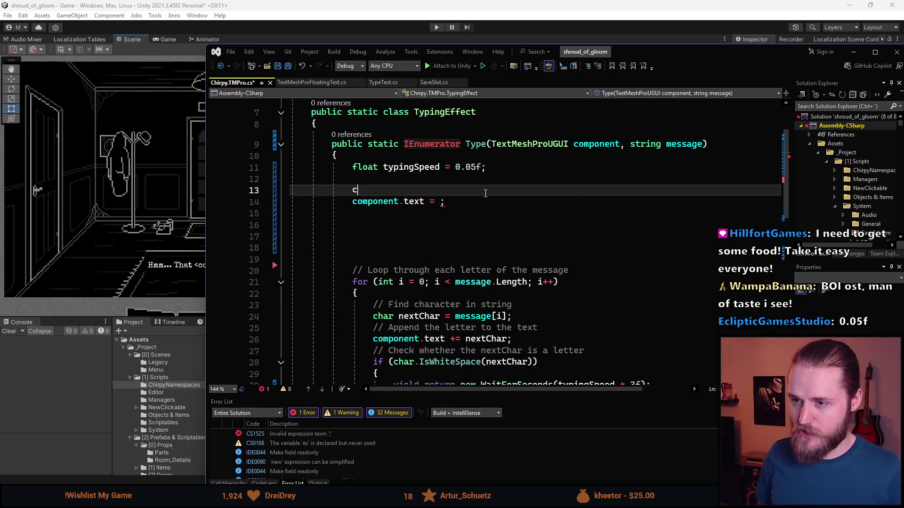
type("component.")
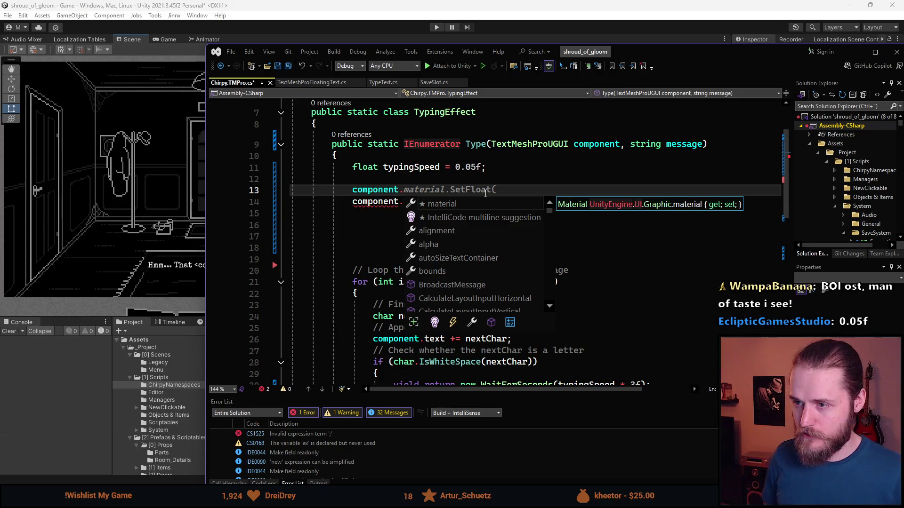
type("max")
key("Tab")
key("Tab")
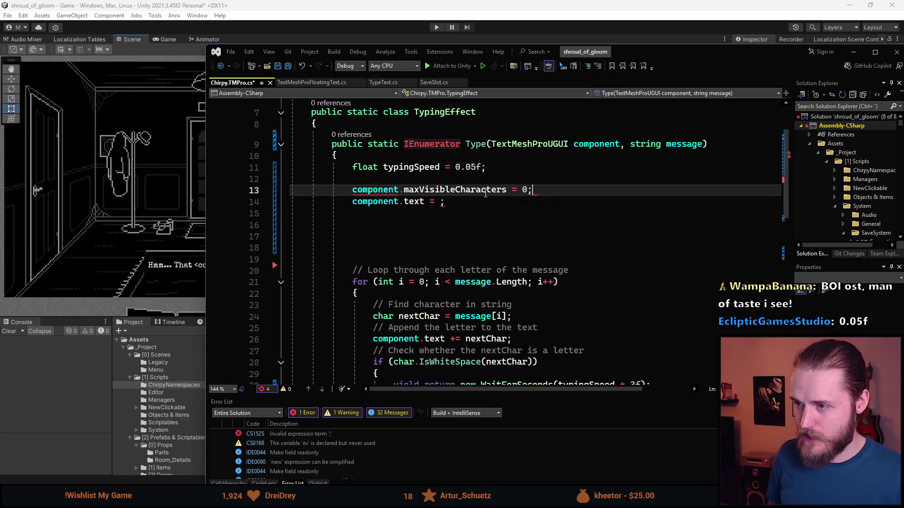
key("Down")
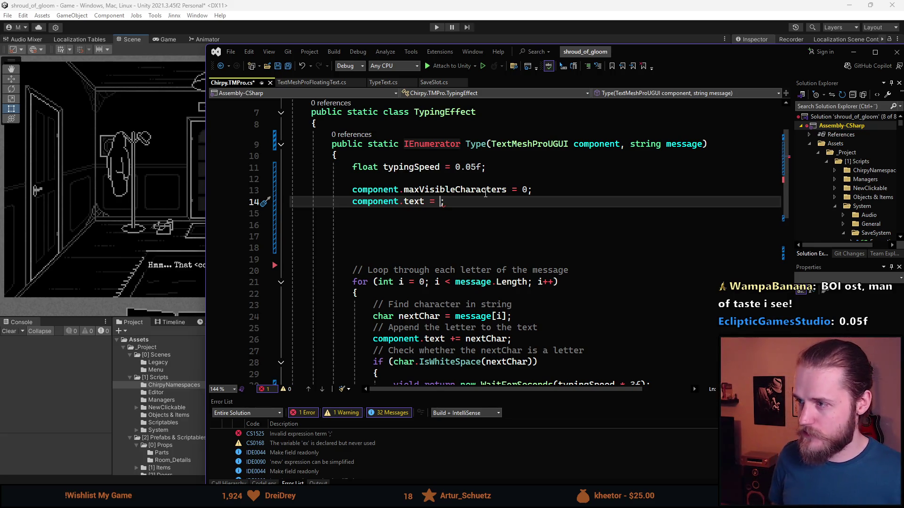
type("m")
key("Tab")
key("End")
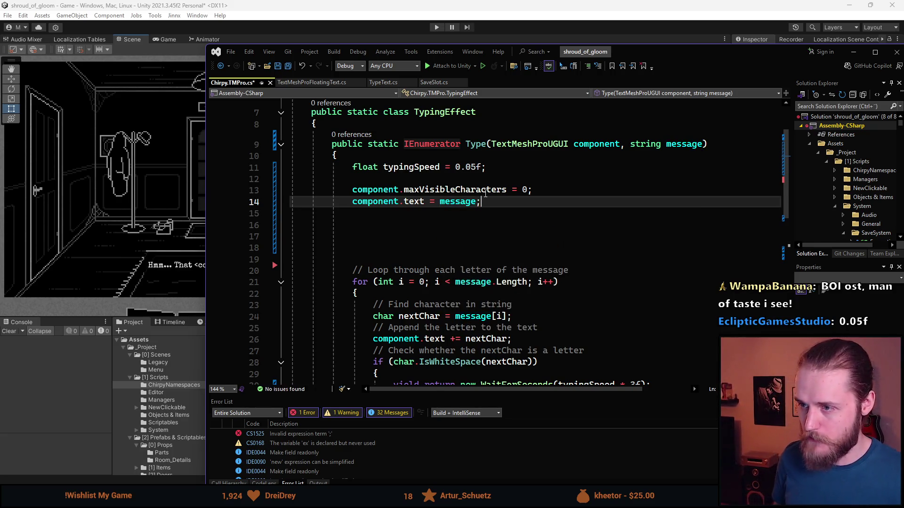
Insert a for loop snippet bounded by message.Length below the text assignment.
scroll(549, 228, "up", 1)
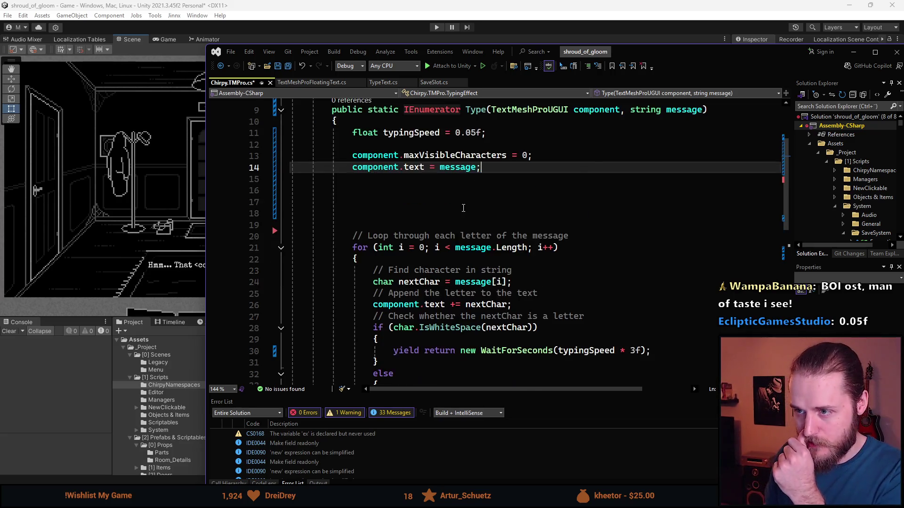
key("Return")
key("Return")
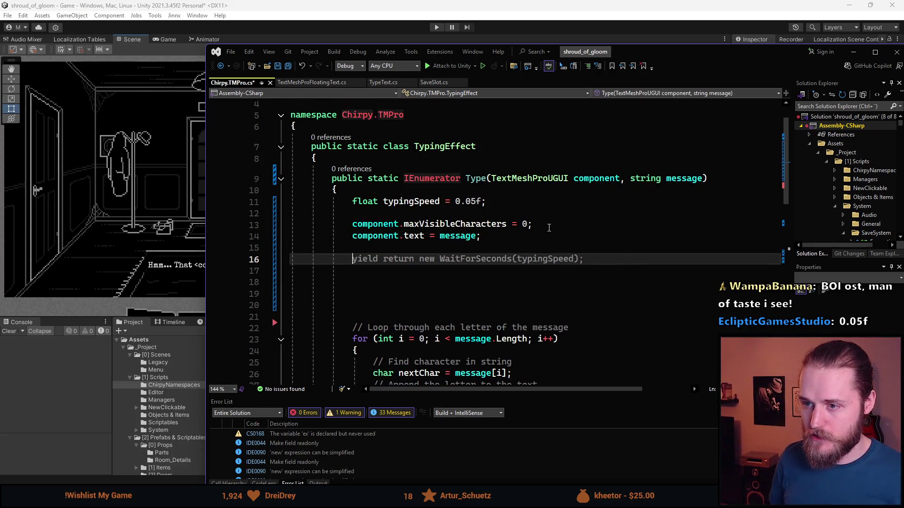
type("for")
key("Tab")
key("Tab")
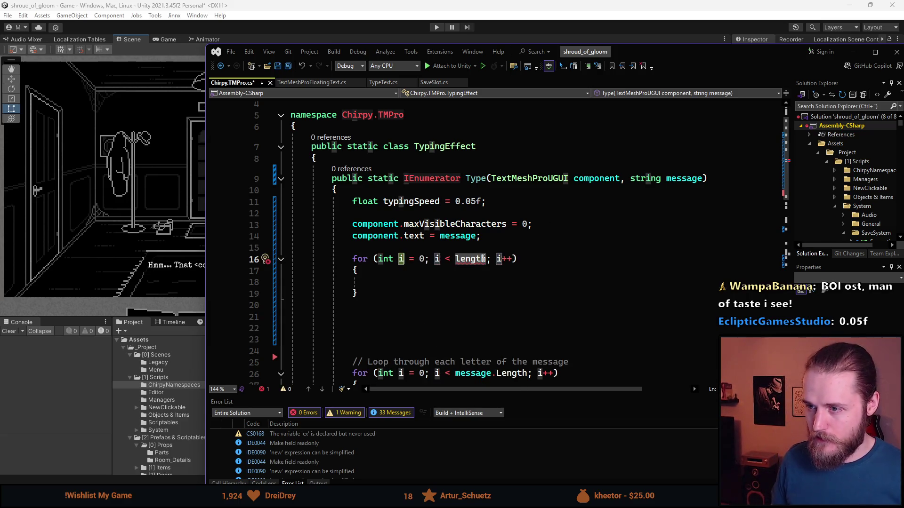
scroll(470, 257, "down", 2)
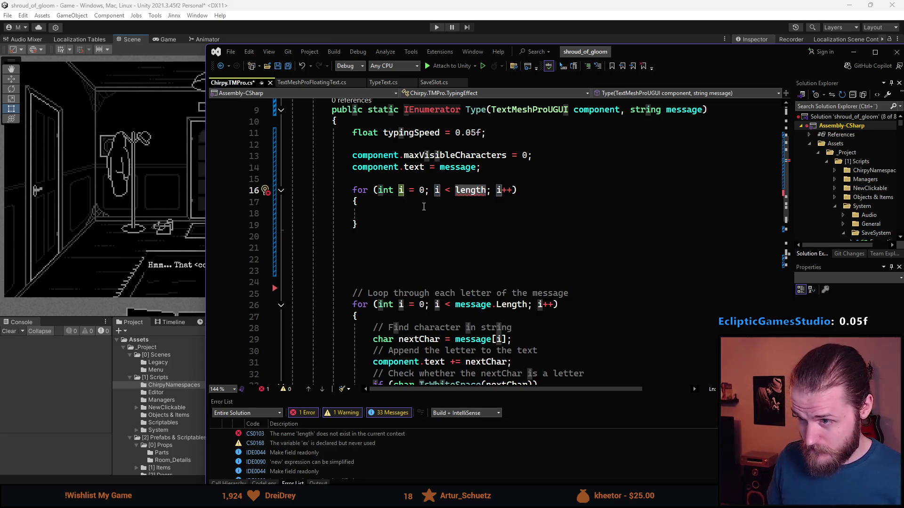
left_click(472, 190)
double_click(471, 190)
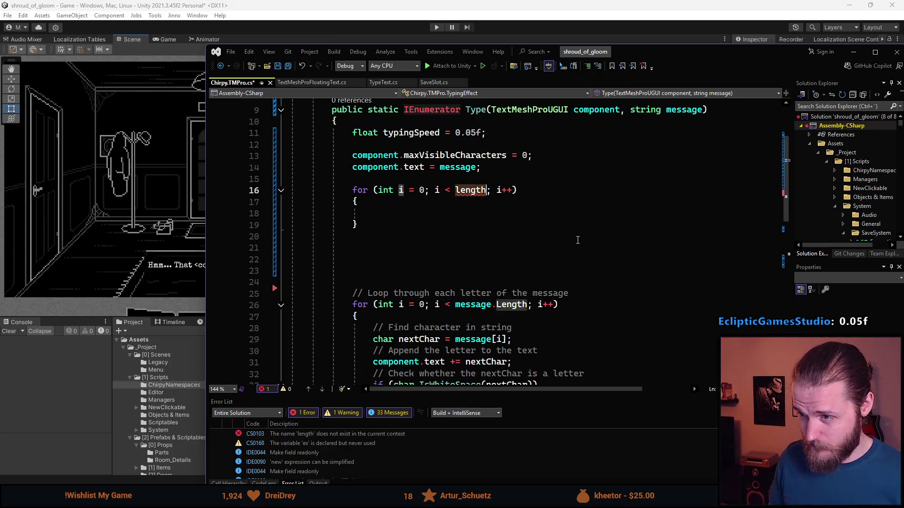
type("messageö")
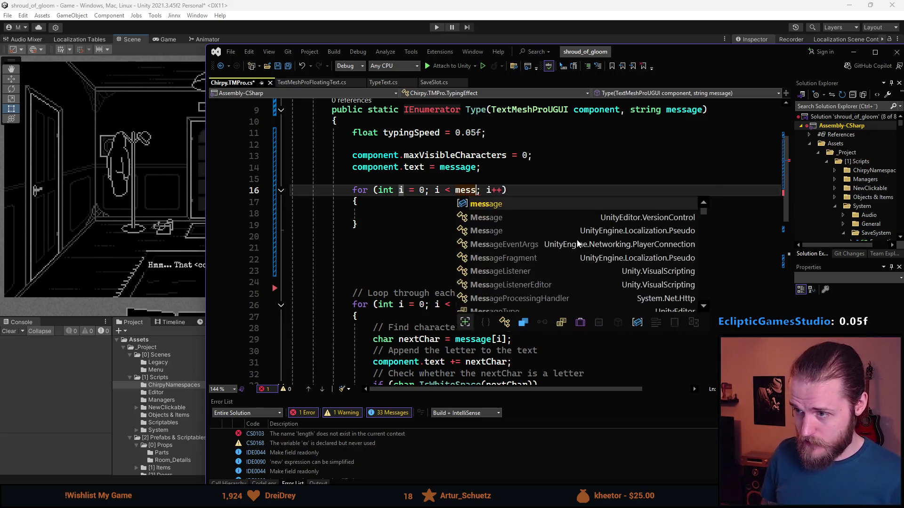
key("BackSpace")
type(".L")
key("Tab")
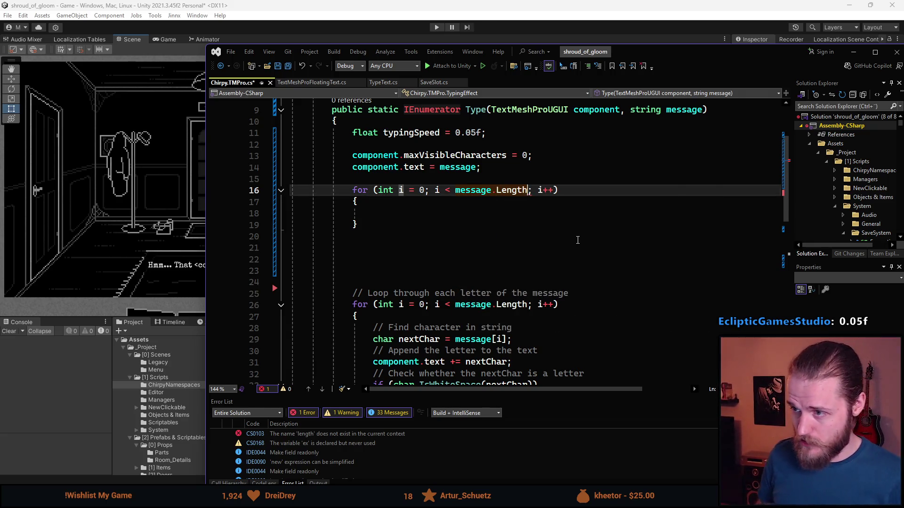
left_click(461, 220)
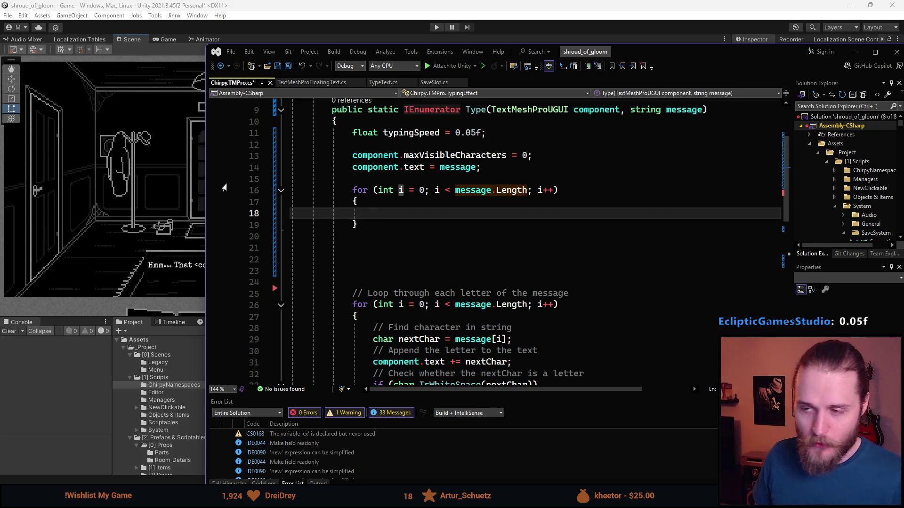
mouse_move(354, 214)
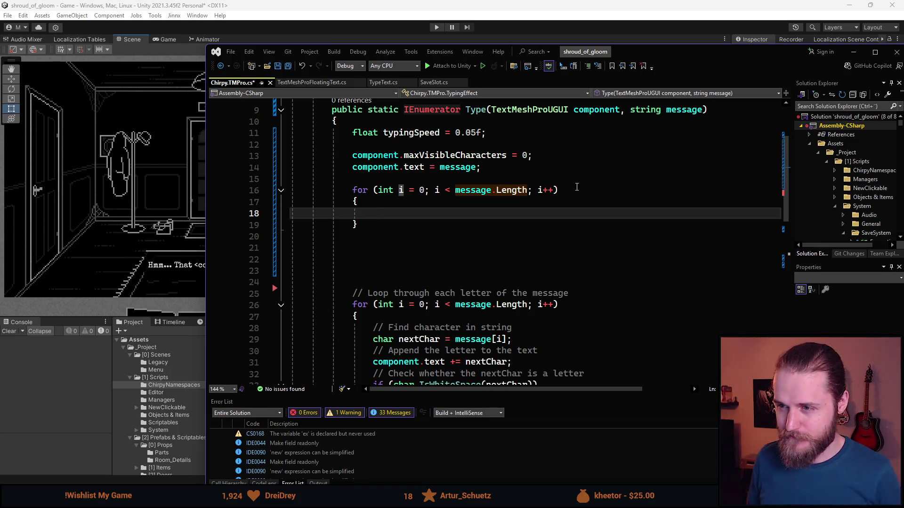
scroll(535, 233, "down", 1)
scroll(470, 288, "up", 3)
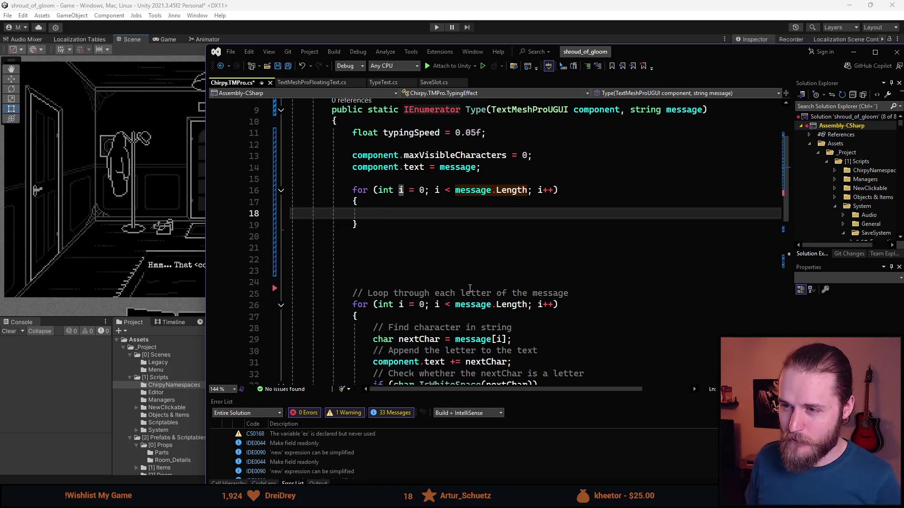
scroll(469, 288, "down", 1)
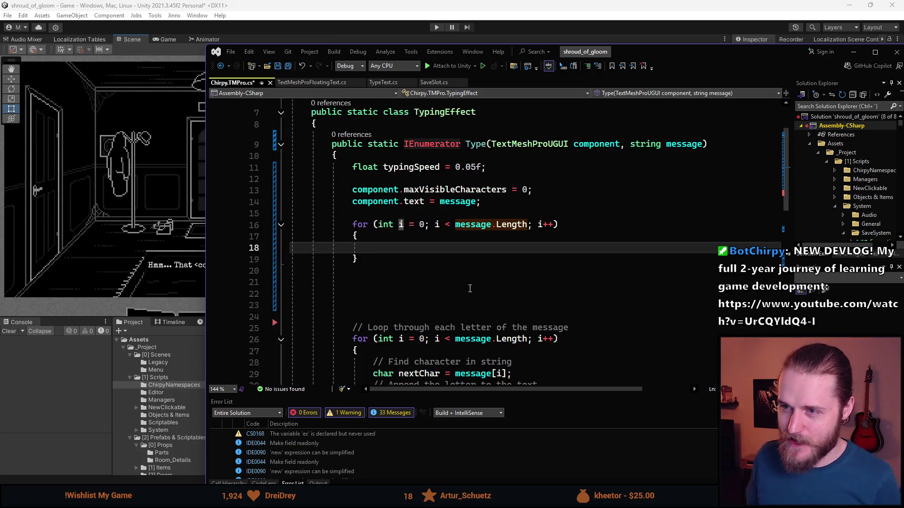
scroll(465, 282, "down", 1)
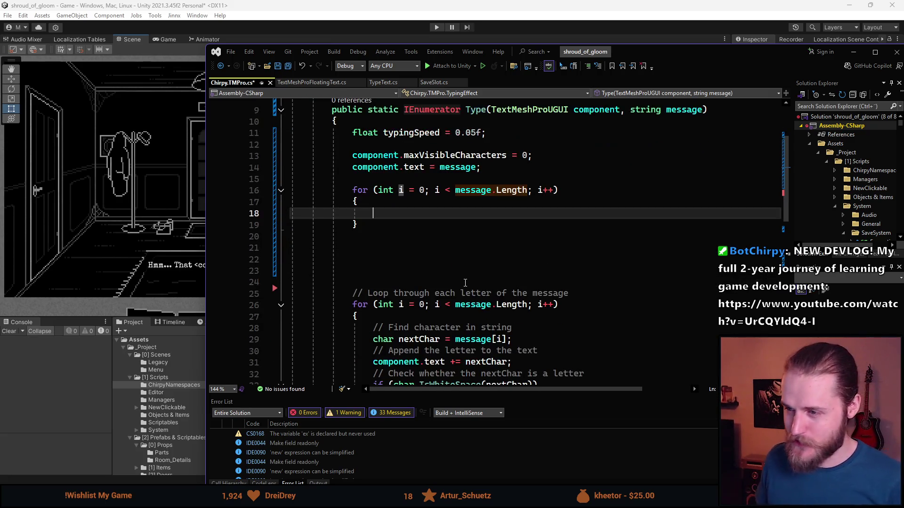
scroll(454, 268, "down", 1)
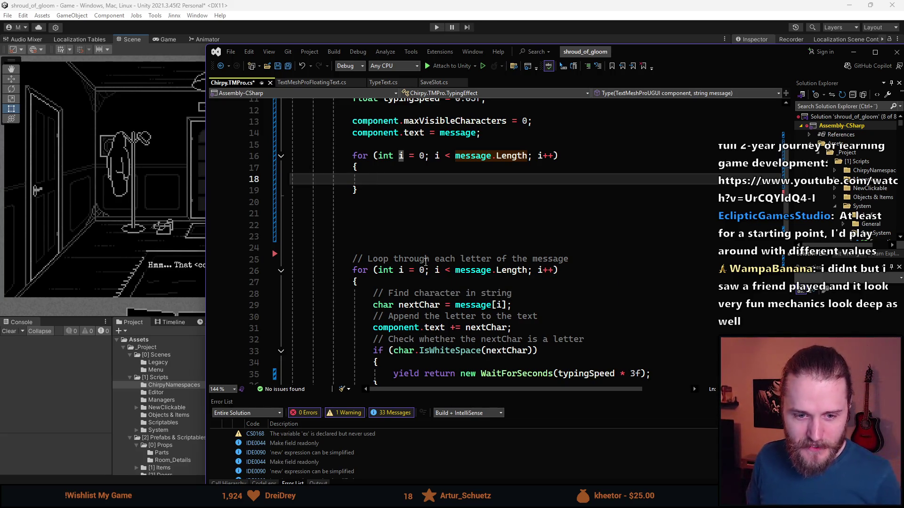
scroll(434, 235, "up", 2)
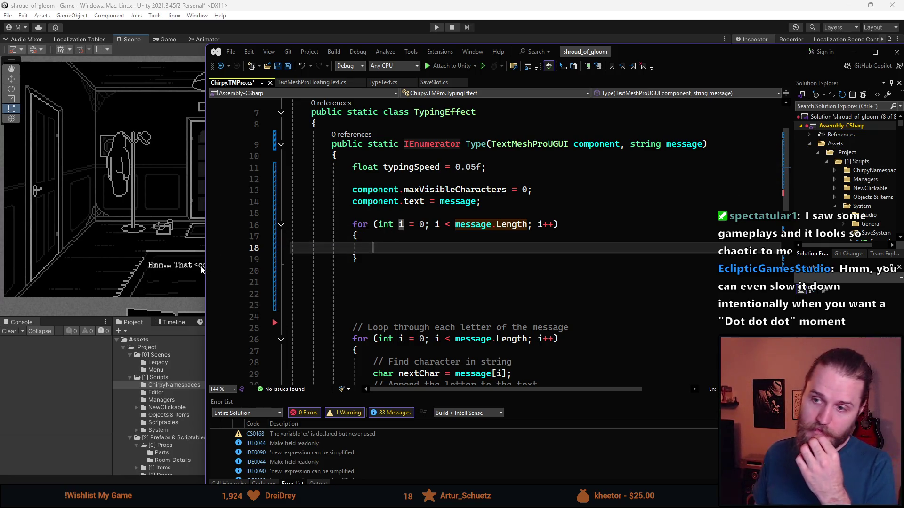
scroll(312, 273, "up", 2)
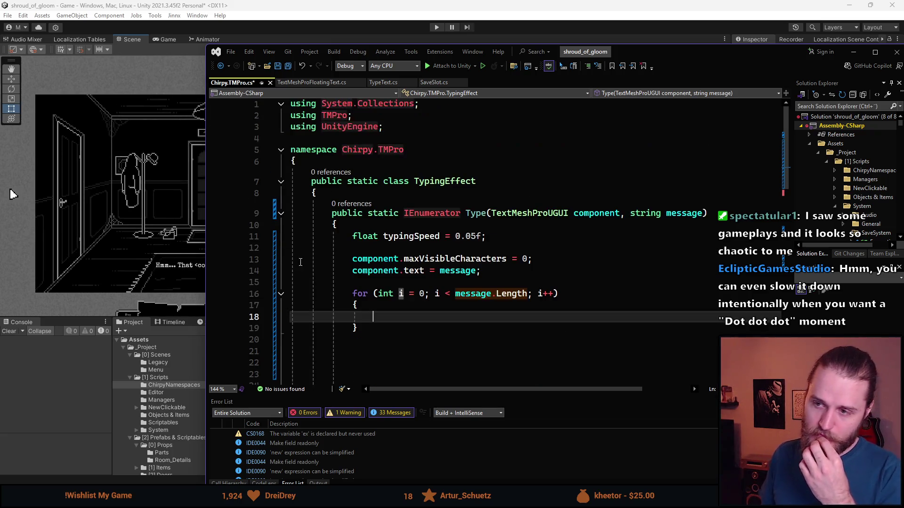
scroll(312, 273, "down", 5)
scroll(312, 273, "down", 2)
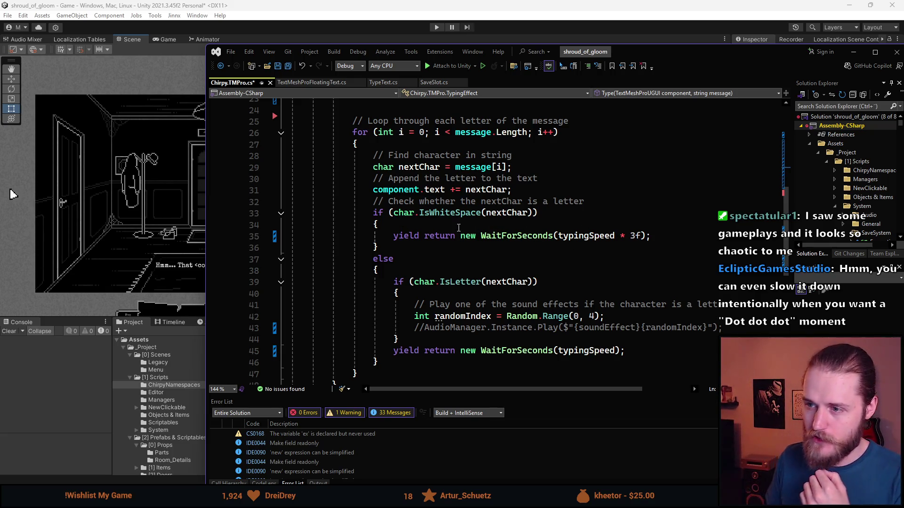
scroll(423, 250, "up", 4)
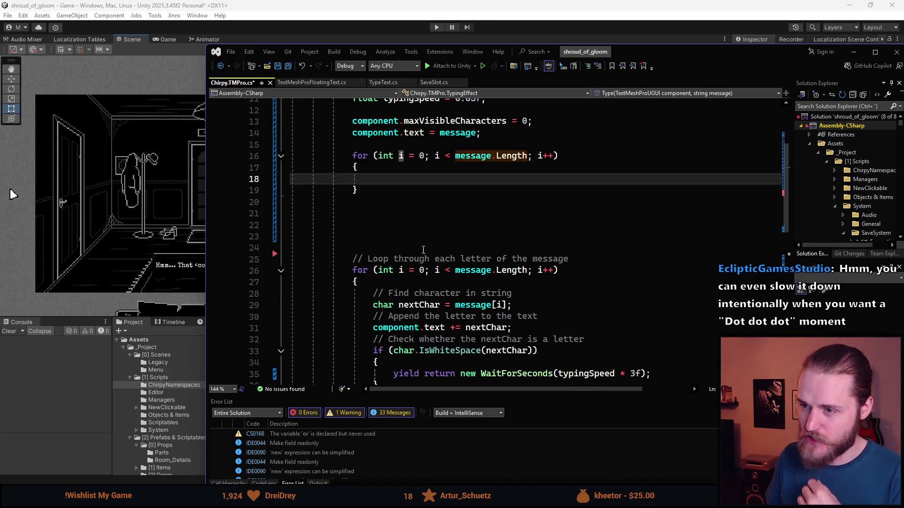
scroll(423, 249, "up", 2)
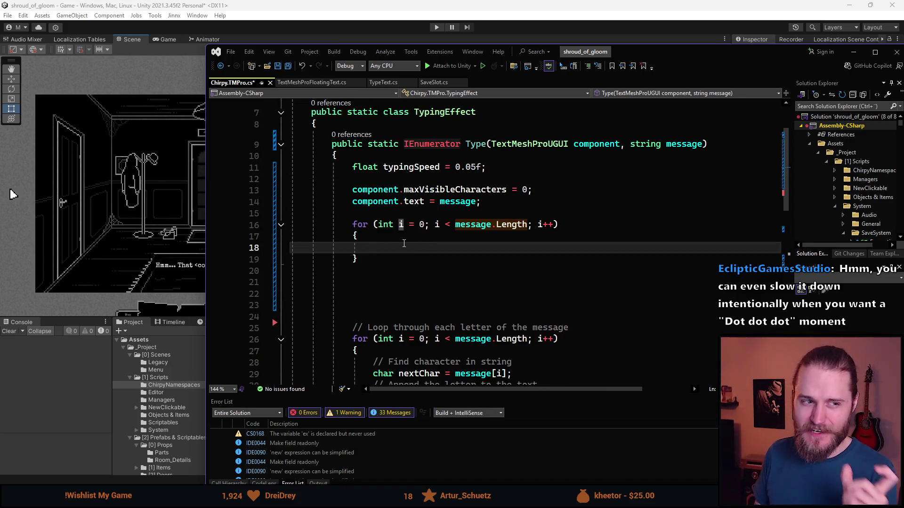
scroll(410, 257, "down", 2)
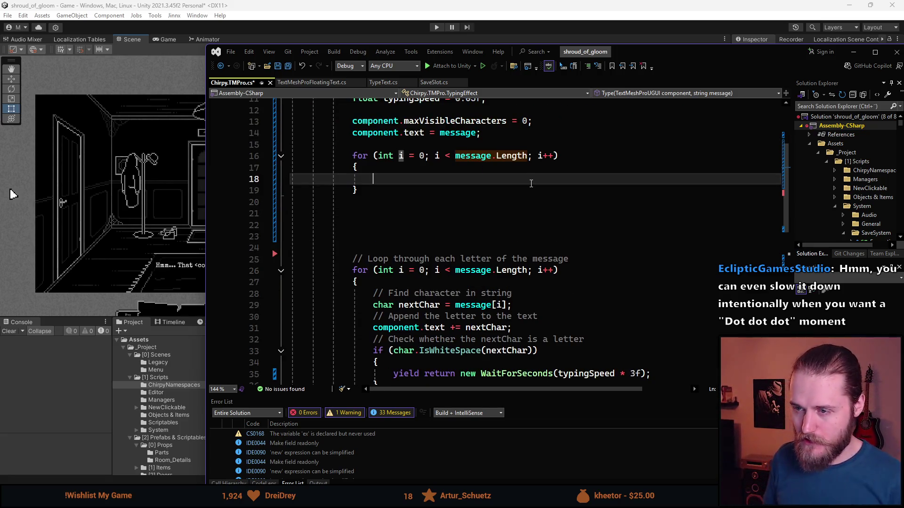
scroll(531, 183, "up", 2)
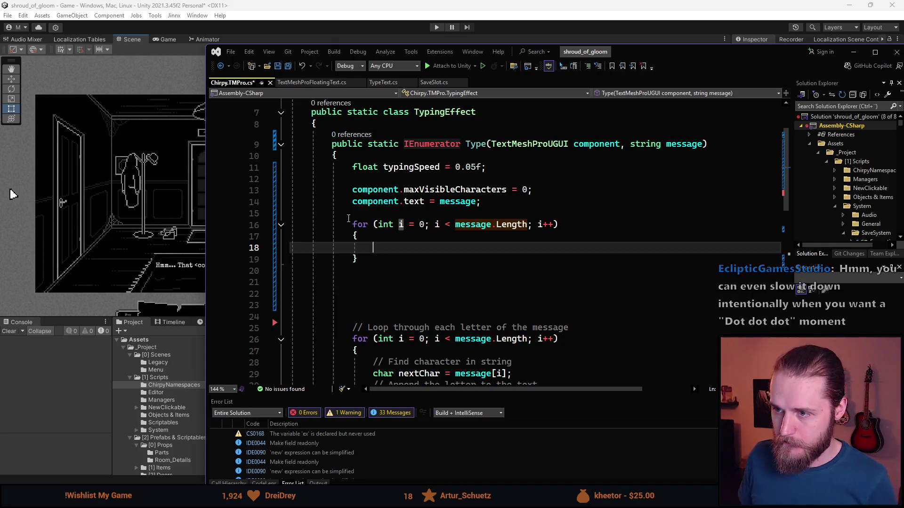
mouse_move(387, 169)
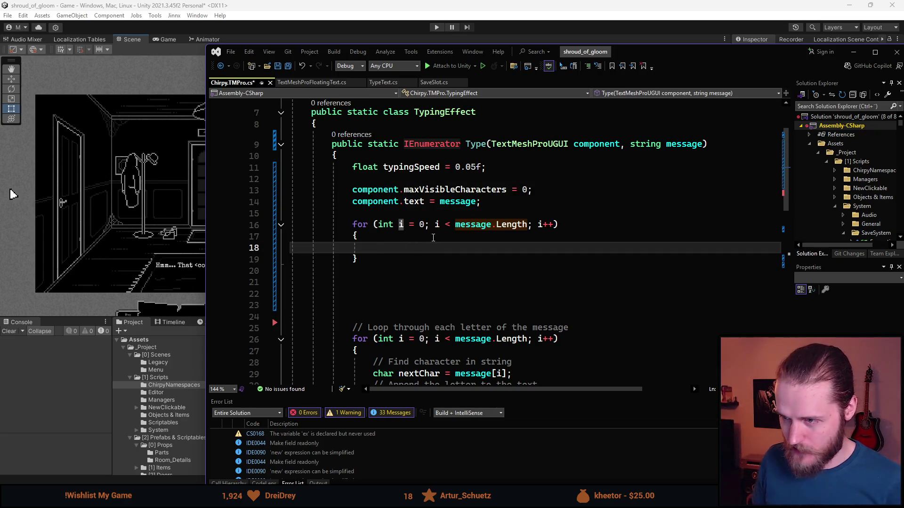
scroll(433, 238, "down", 1)
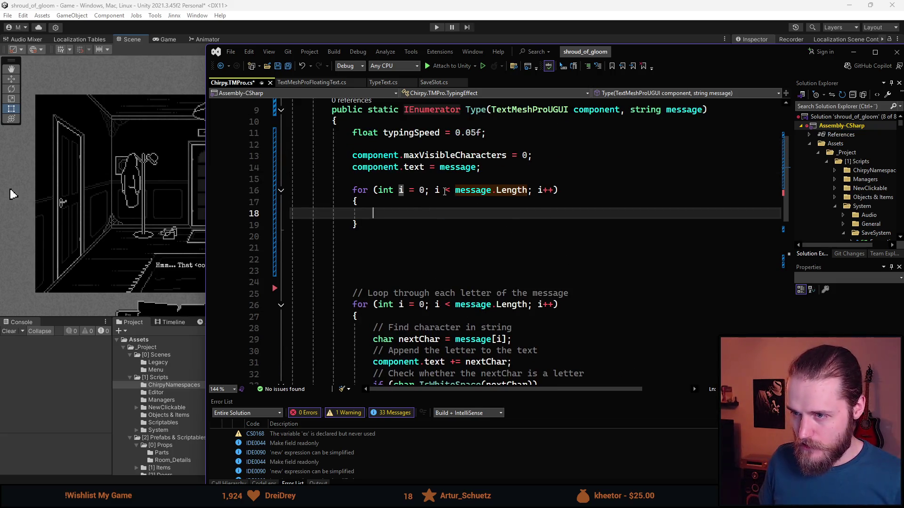
scroll(437, 190, "up", 1)
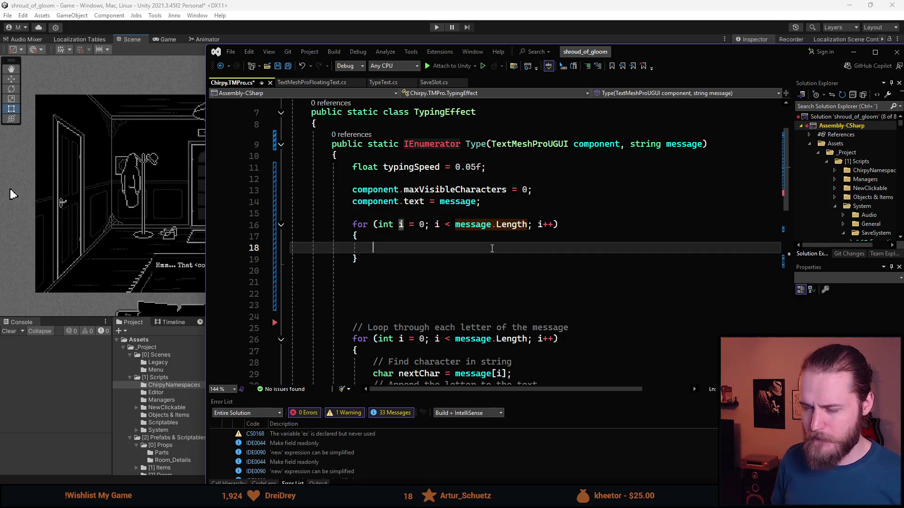
type("com")
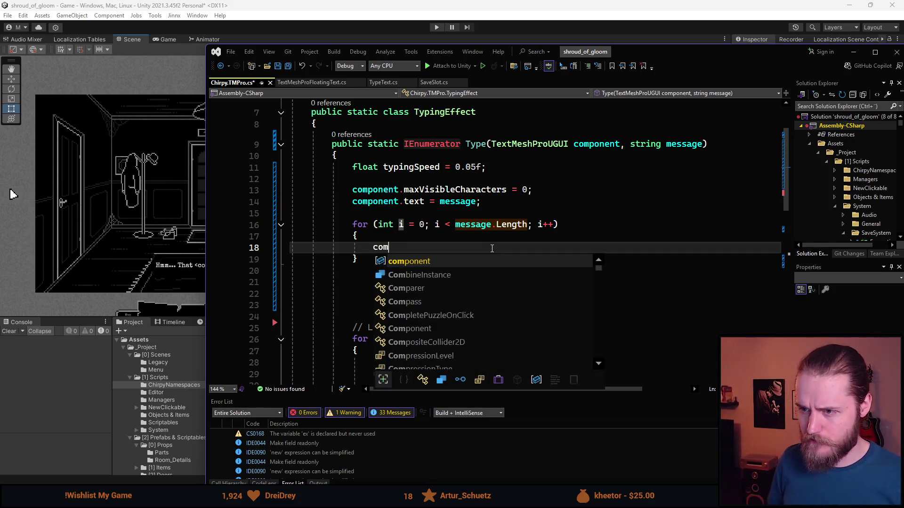
type("ponent.max")
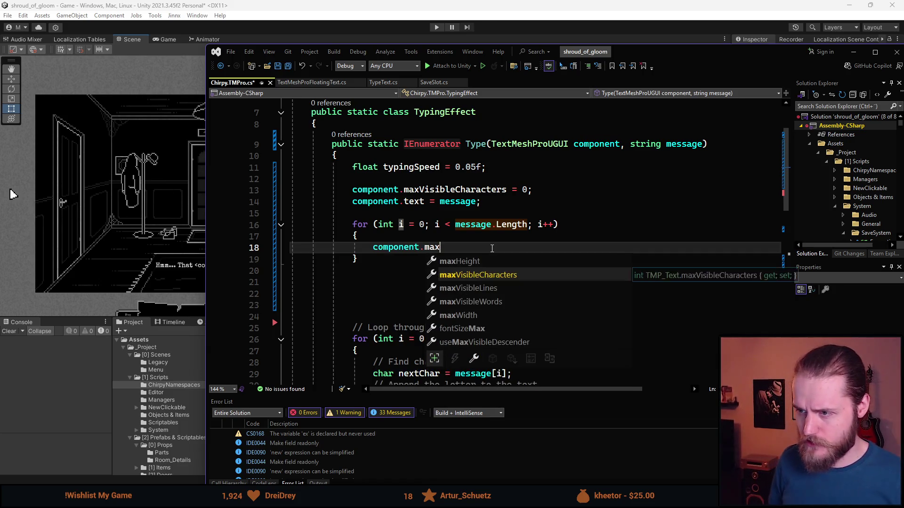
Make the new loop body component.maxVisibleCharacters++;.
key("Tab")
type("++;")
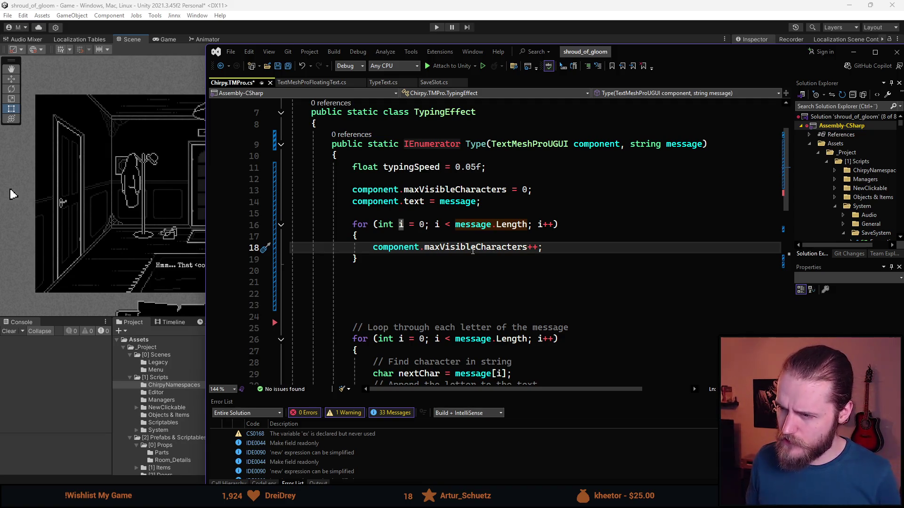
scroll(476, 256, "down", 1)
scroll(559, 245, "down", 2)
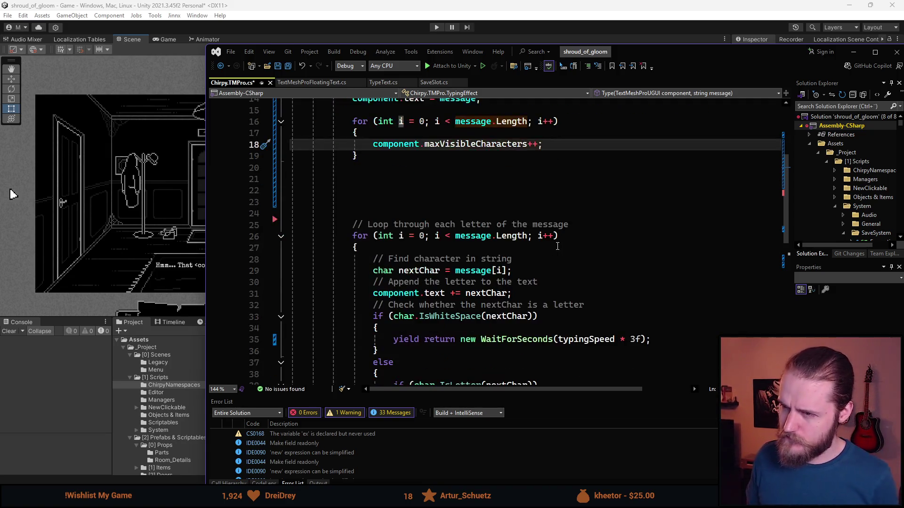
Scroll to the old loop and select its whitespace and letter delay block.
scroll(551, 243, "up", 1)
scroll(546, 242, "down", 1)
scroll(538, 241, "up", 1)
scroll(537, 240, "down", 3)
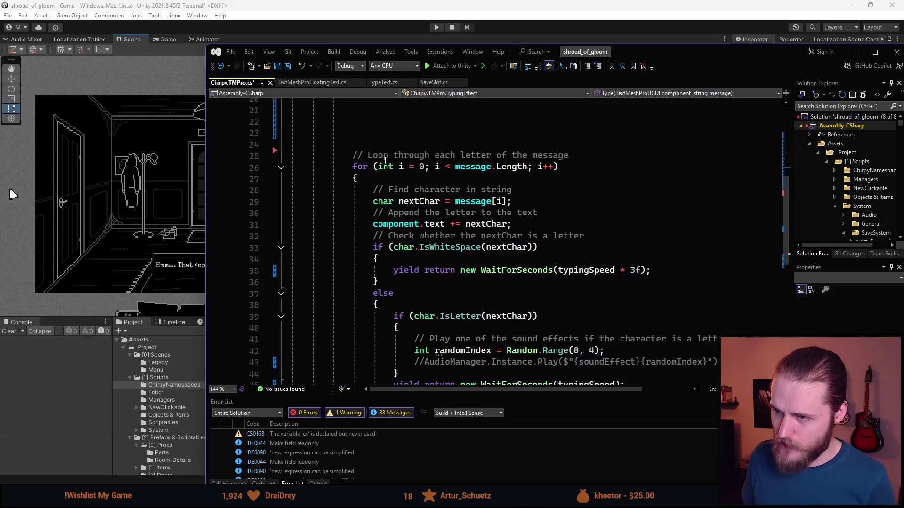
scroll(460, 240, "up", 1)
scroll(454, 233, "down", 1)
scroll(447, 223, "up", 1)
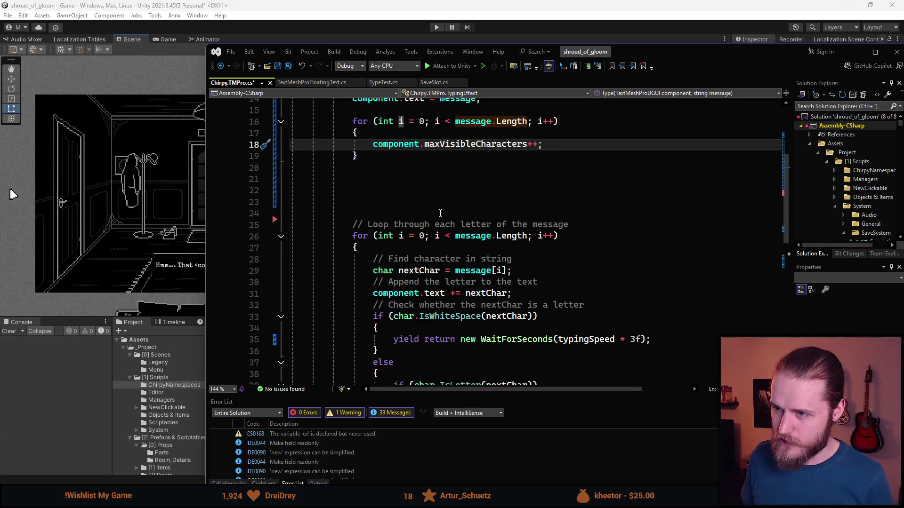
scroll(439, 213, "down", 2)
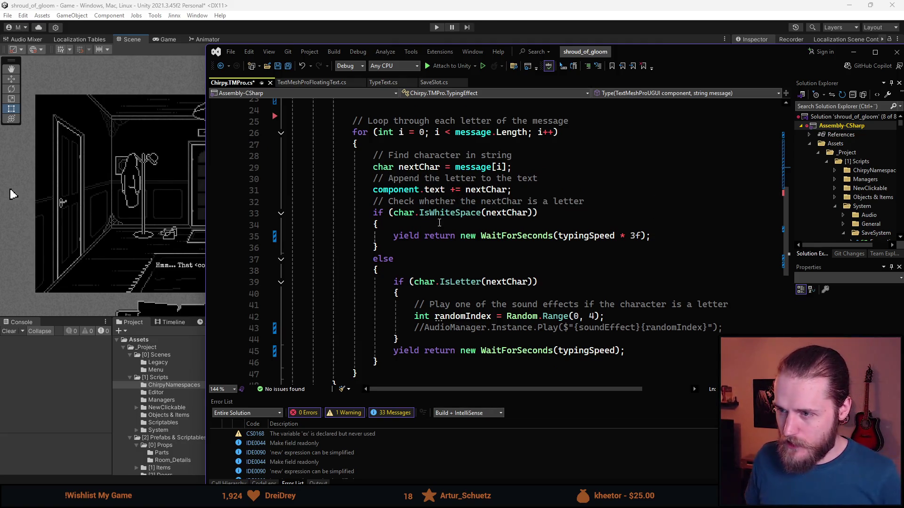
scroll(470, 218, "up", 5)
scroll(550, 217, "down", 3)
scroll(550, 217, "down", 2)
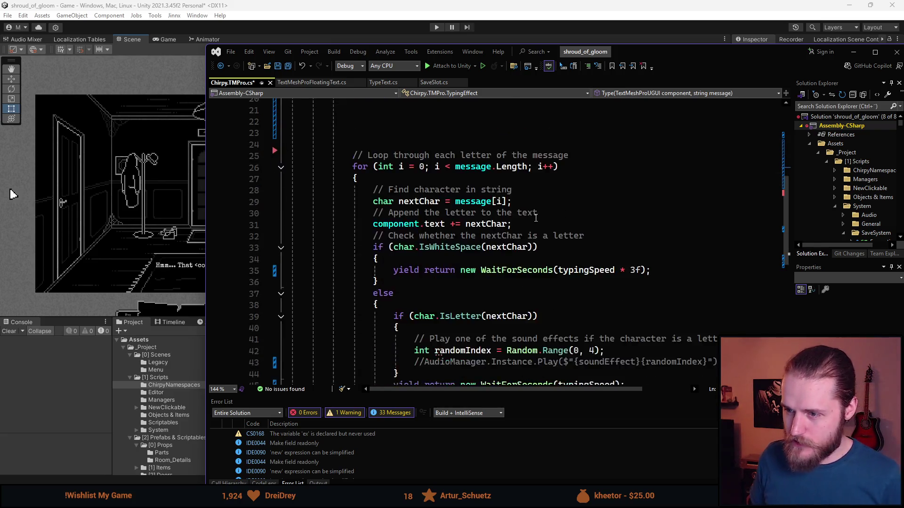
left_click_drag(379, 362, 373, 213)
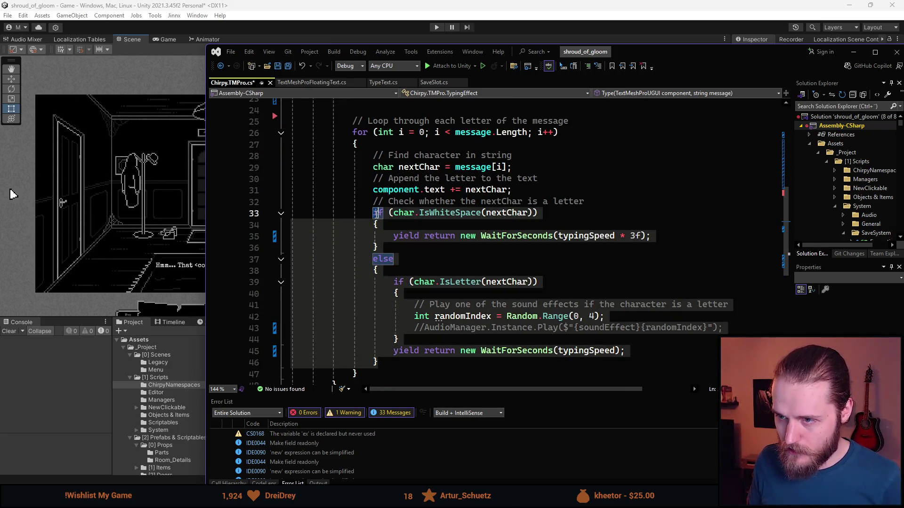
Move the if/else whitespace and letter delay block below the maxVisibleCharacters increment.
scroll(460, 235, "up", 5)
key("ctrl+x")
left_click(516, 223)
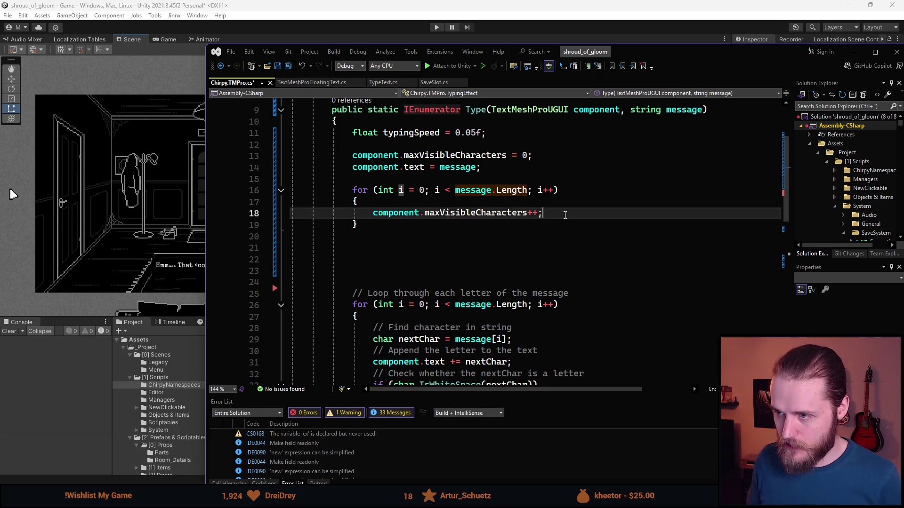
key("Return")
key("ctrl+v")
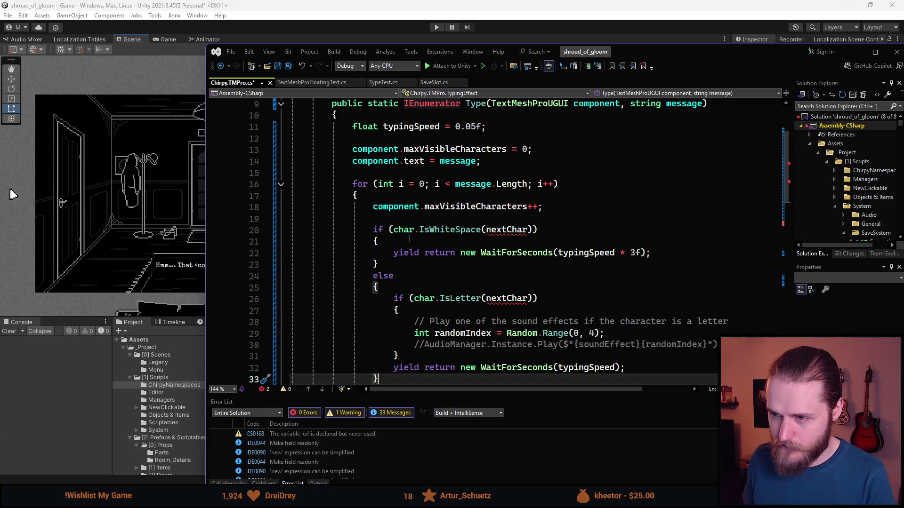
Replace the undefined nextChar argument in char.IsWhiteSpace with mes.
left_click(527, 231)
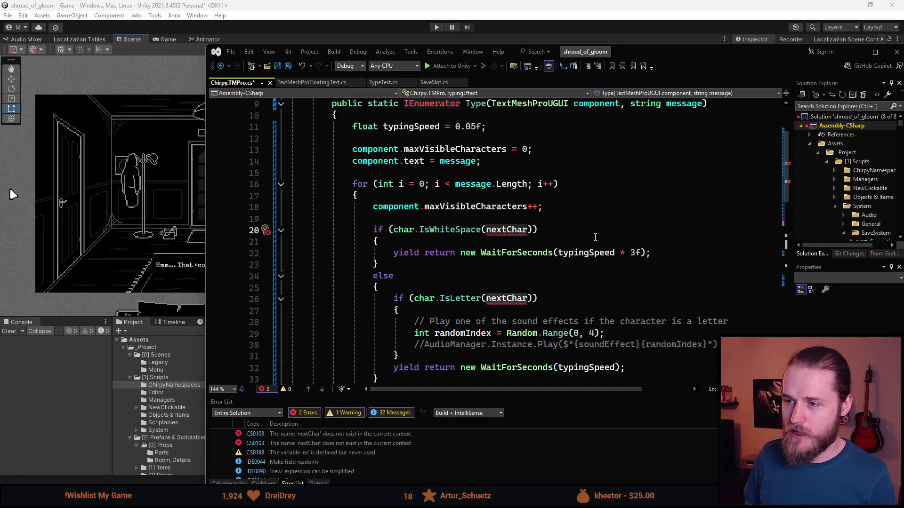
key("ctrl+BackSpace")
type("mes")
key("Tab")
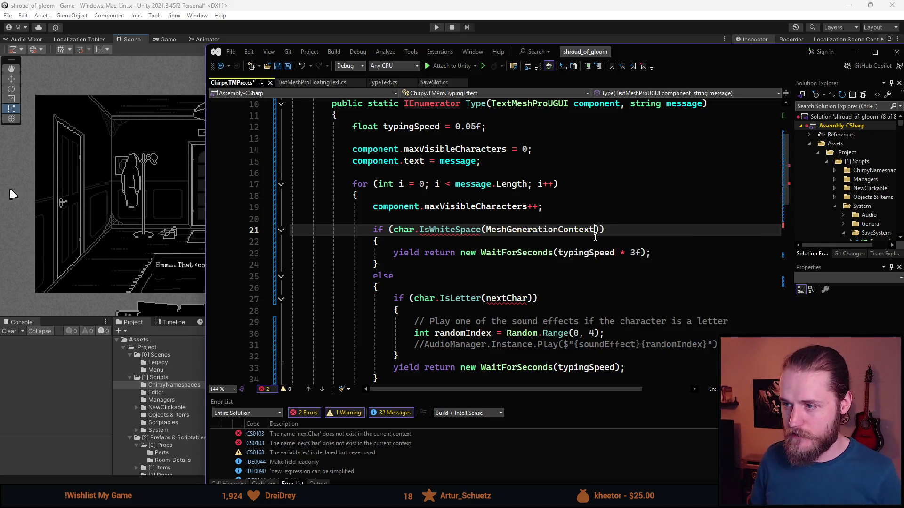
key("ctrl+z")
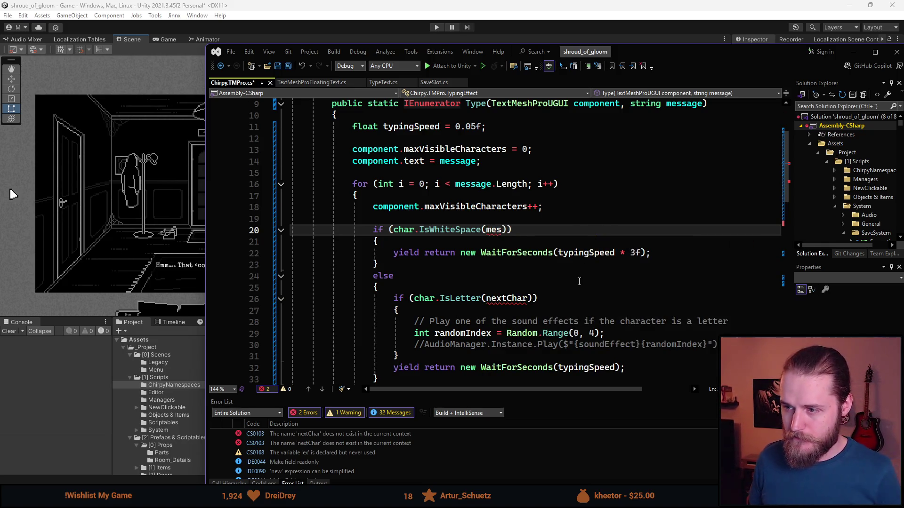
scroll(579, 281, "down", 6)
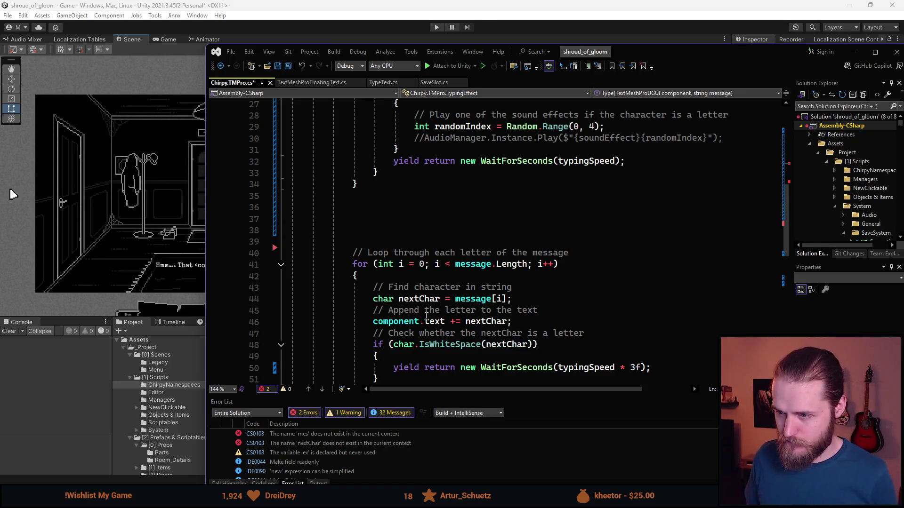
scroll(429, 310, "down", 2)
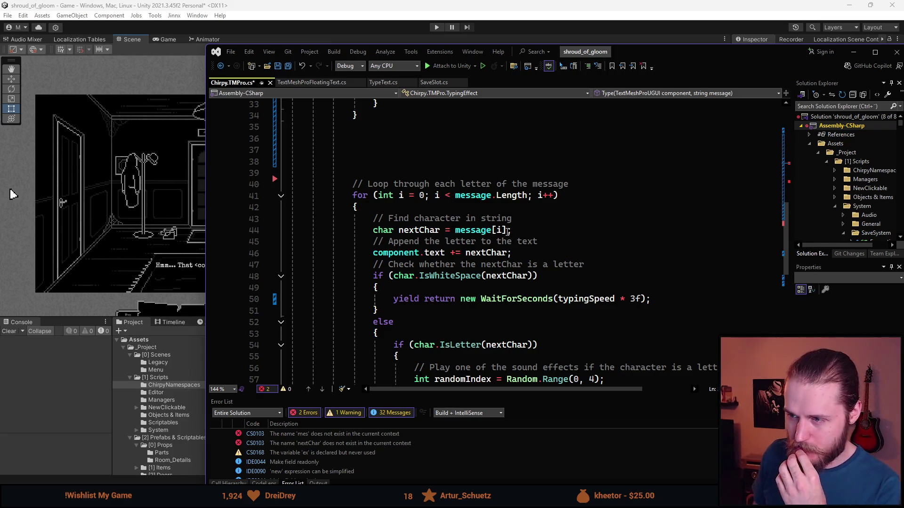
scroll(507, 231, "up", 9)
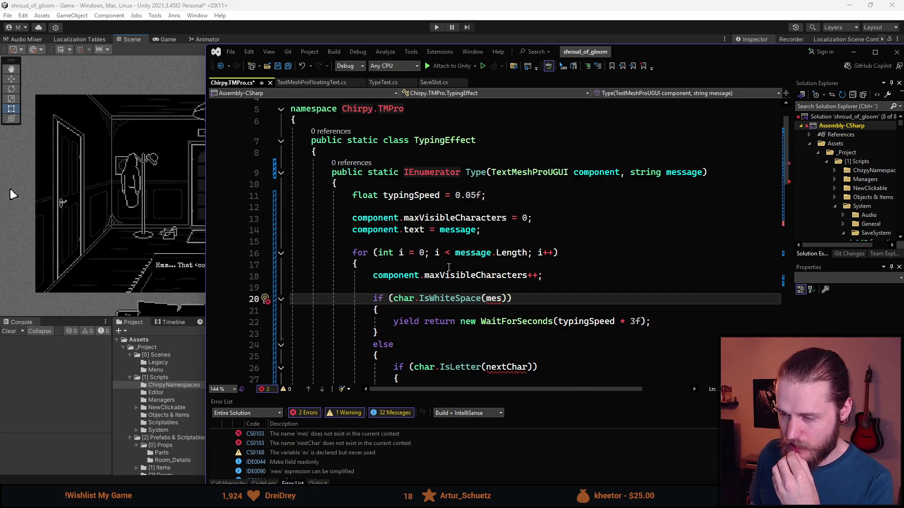
Move the maxVisibleCharacters++ line down to the end of the new loop.
left_click(447, 267)
left_click(379, 272)
scroll(379, 272, "down", 2)
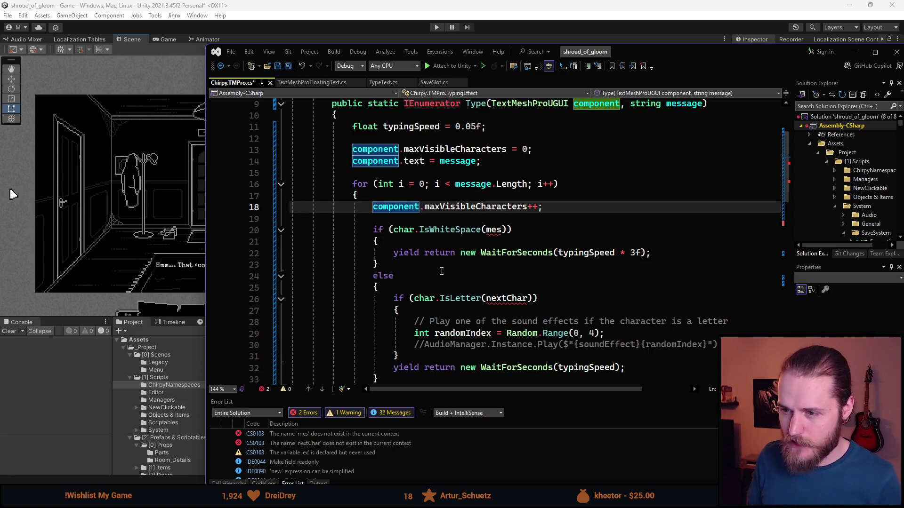
key("alt+Down")
key("alt+Down")
key("alt+Down")
key("alt+Down")
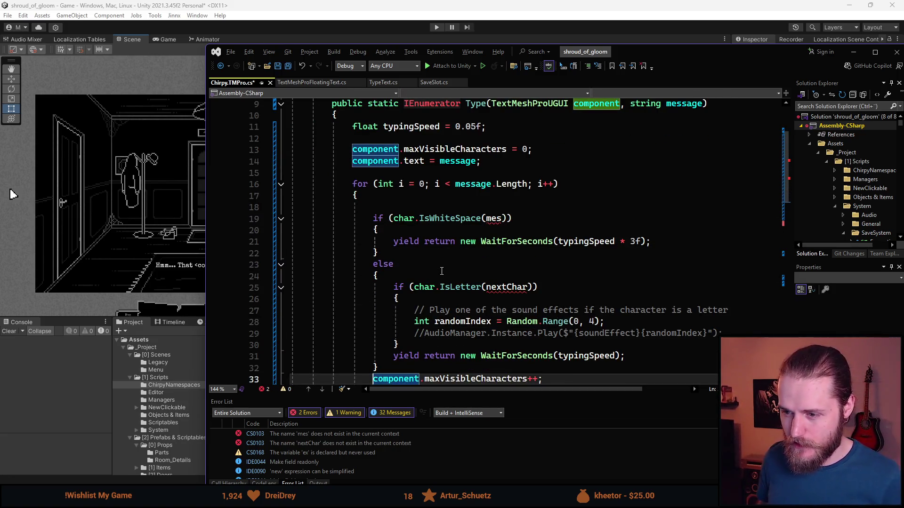
scroll(442, 271, "up", 1)
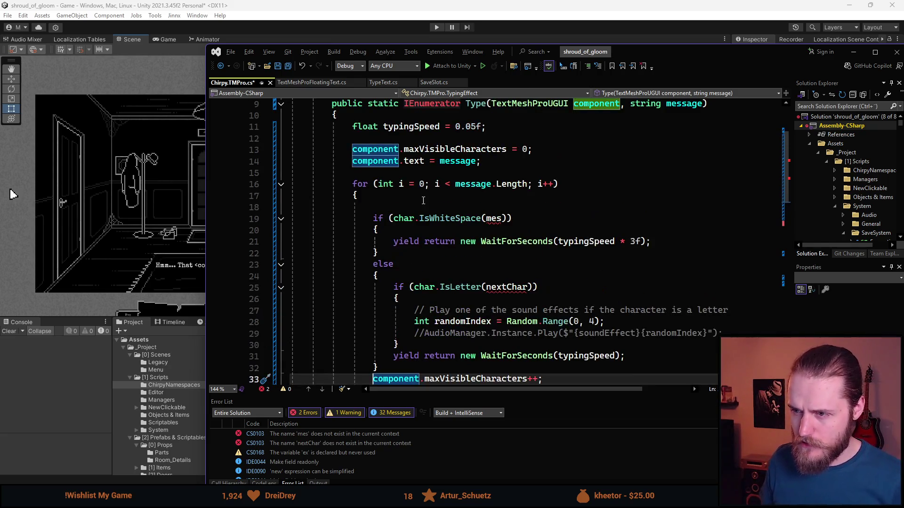
scroll(471, 271, "down", 7)
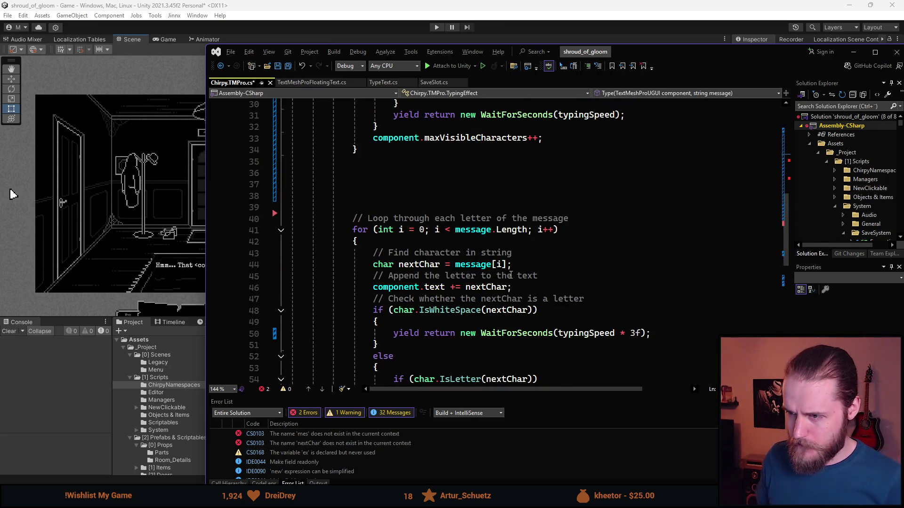
Paste the char nextChar = message[i]; declaration at the start of the new loop.
left_click(381, 265)
scroll(466, 297, "up", 4)
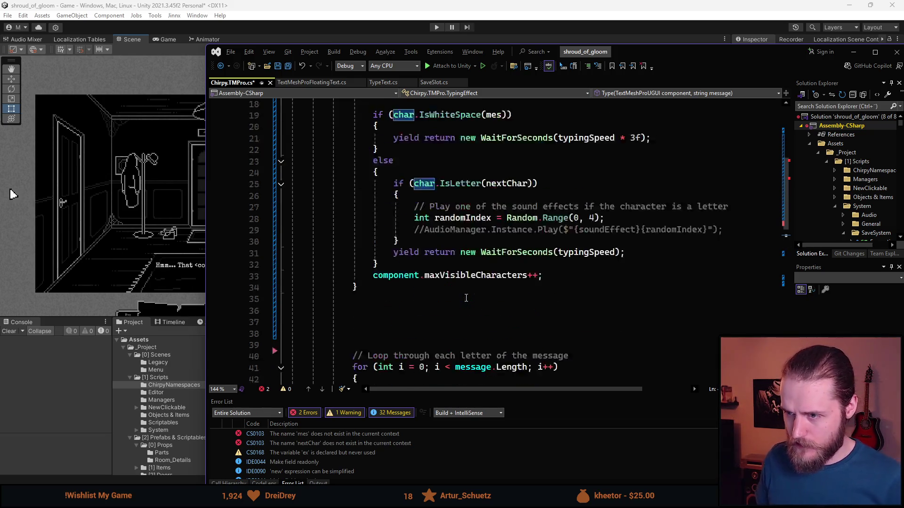
scroll(466, 298, "up", 4)
left_click(404, 265)
key("ctrl+v")
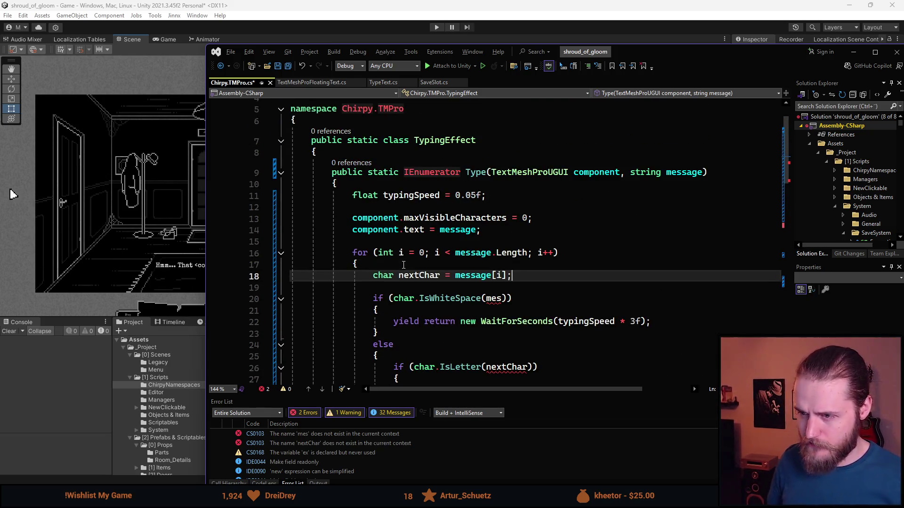
Replace the undefined mes argument of IsWhiteSpace with nextChar.
scroll(404, 236, "down", 2)
double_click(405, 207)
key("ctrl+c")
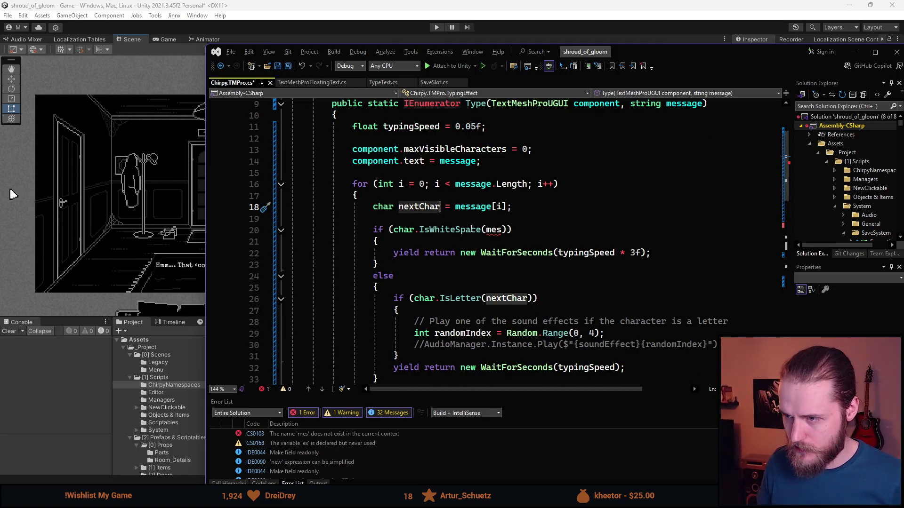
double_click(492, 230)
key("ctrl+v")
left_click(443, 244)
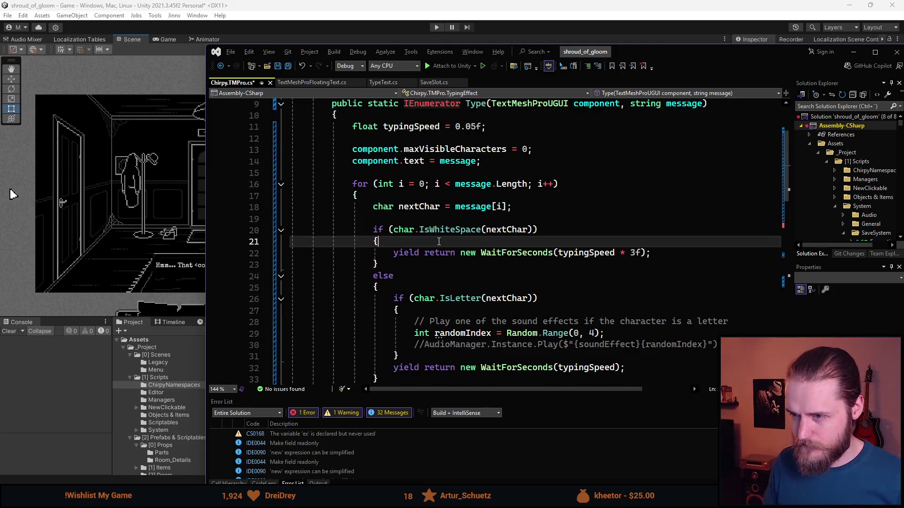
Add an extra blank line after the nextChar declaration.
left_click(424, 217)
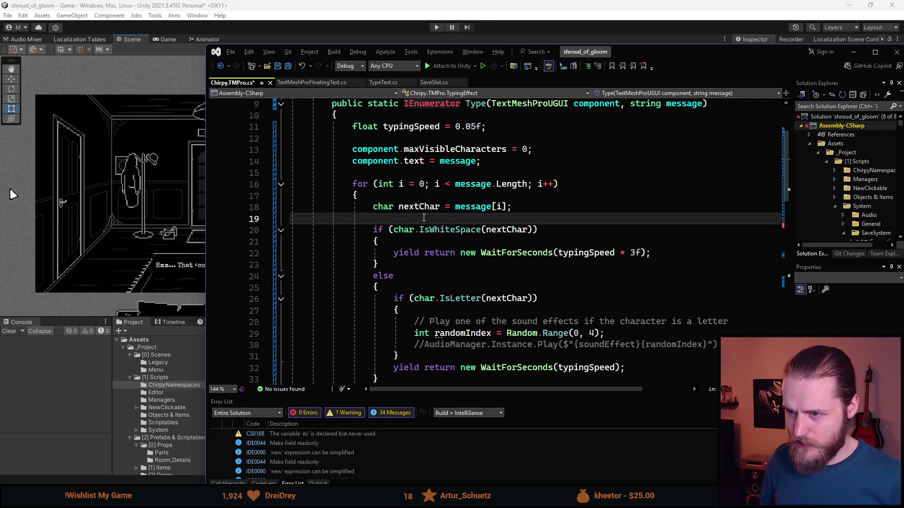
key("Return")
key("Up")
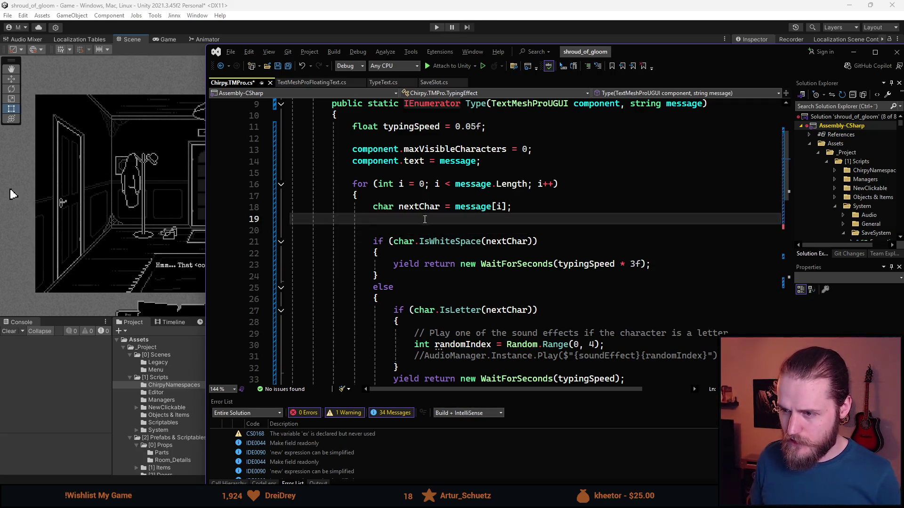
Delete the commented-out AudioManager call from the IsLetter block.
scroll(424, 219, "down", 2)
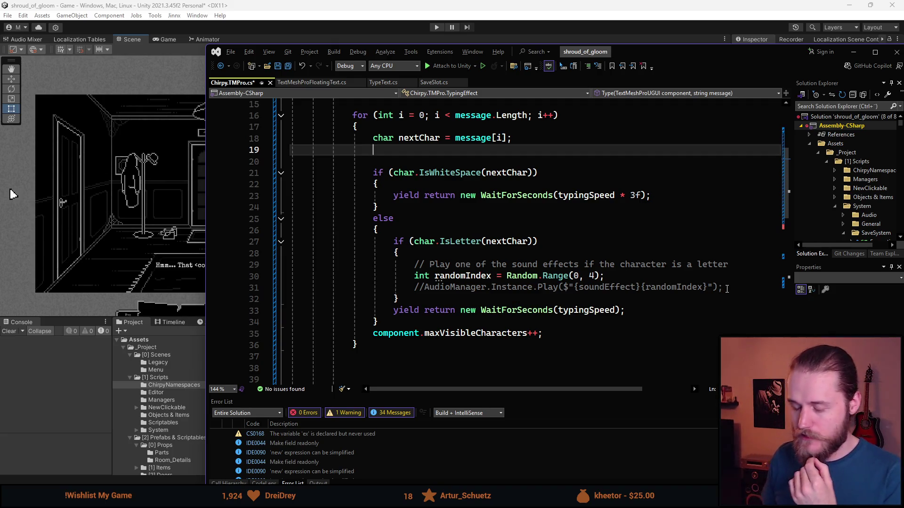
scroll(478, 265, "up", 4)
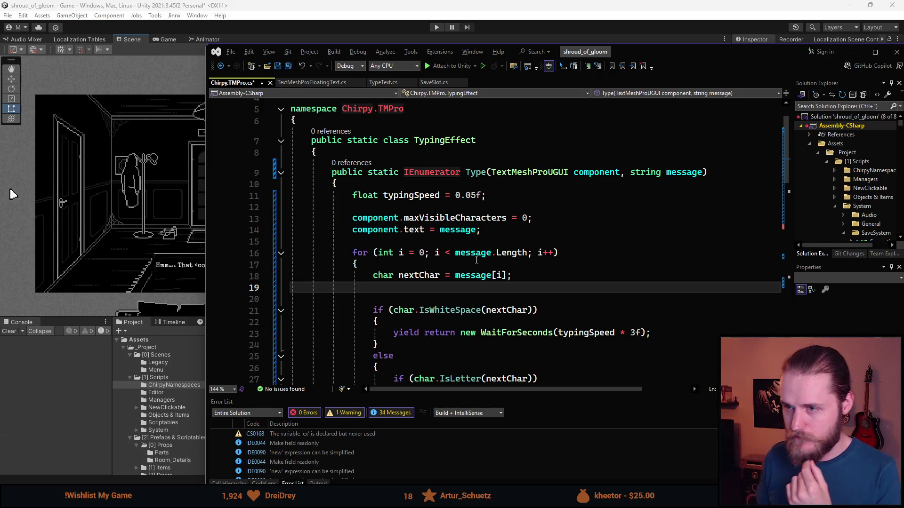
scroll(477, 265, "down", 4)
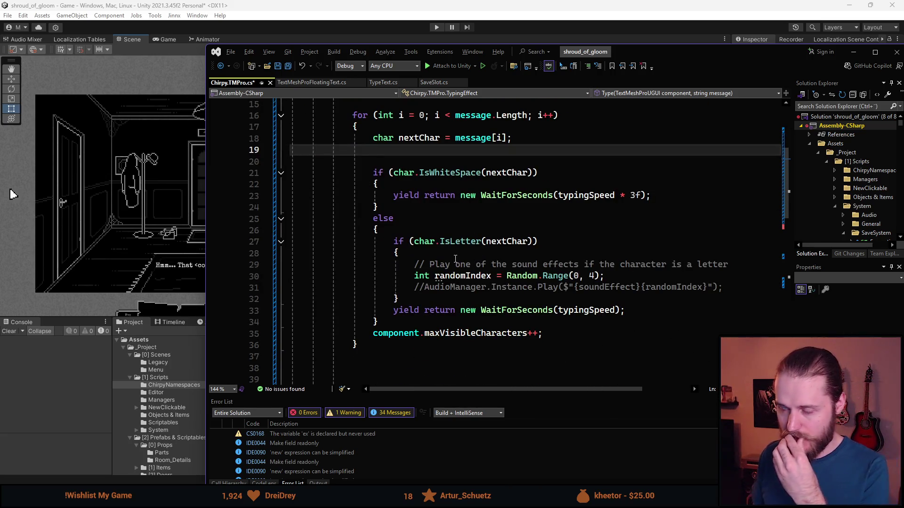
scroll(456, 261, "up", 4)
scroll(457, 262, "down", 4)
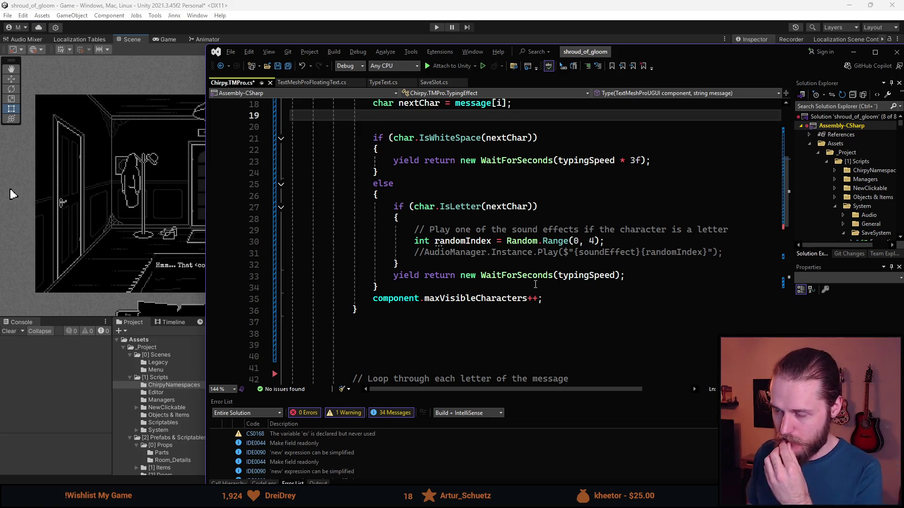
scroll(528, 281, "up", 3)
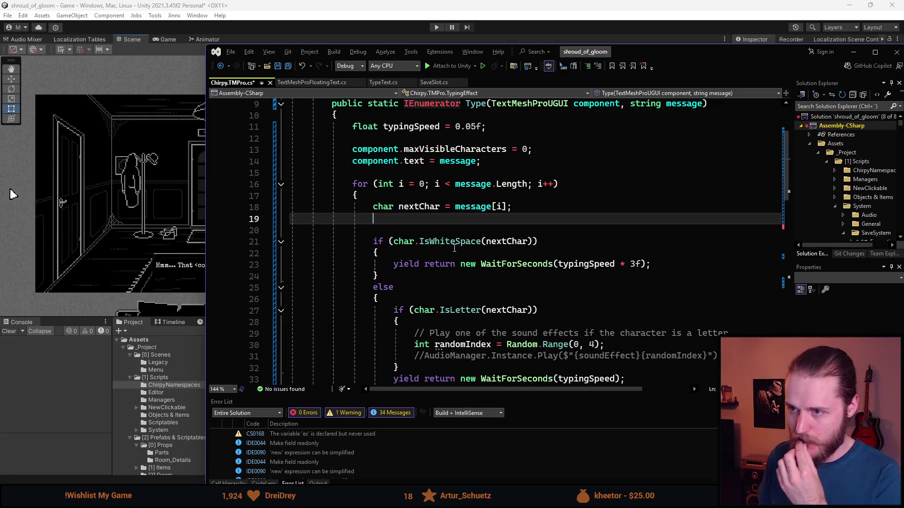
scroll(455, 248, "down", 1)
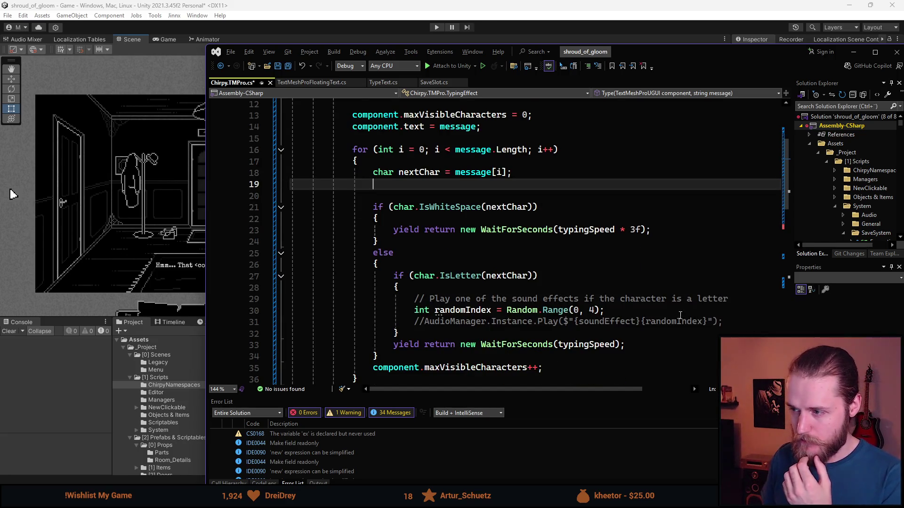
scroll(555, 320, "up", 3)
scroll(535, 252, "down", 1)
scroll(535, 252, "down", 2)
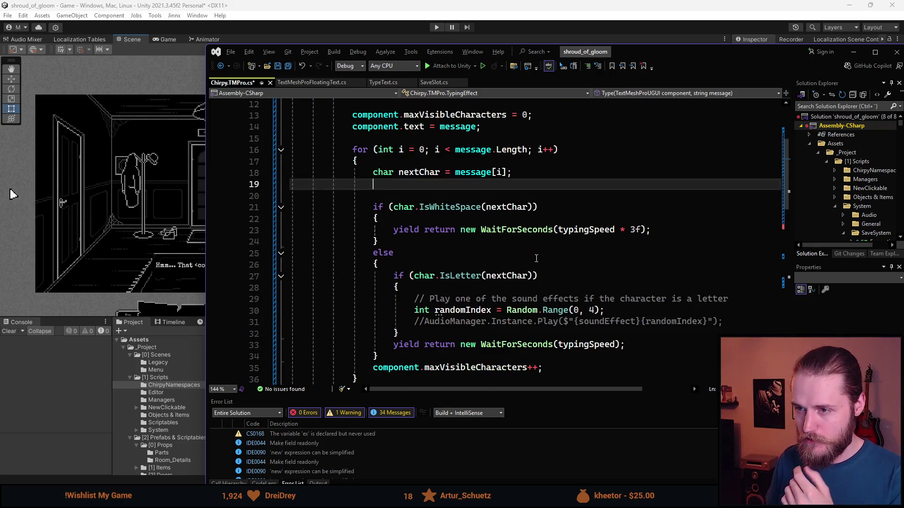
scroll(531, 256, "up", 1)
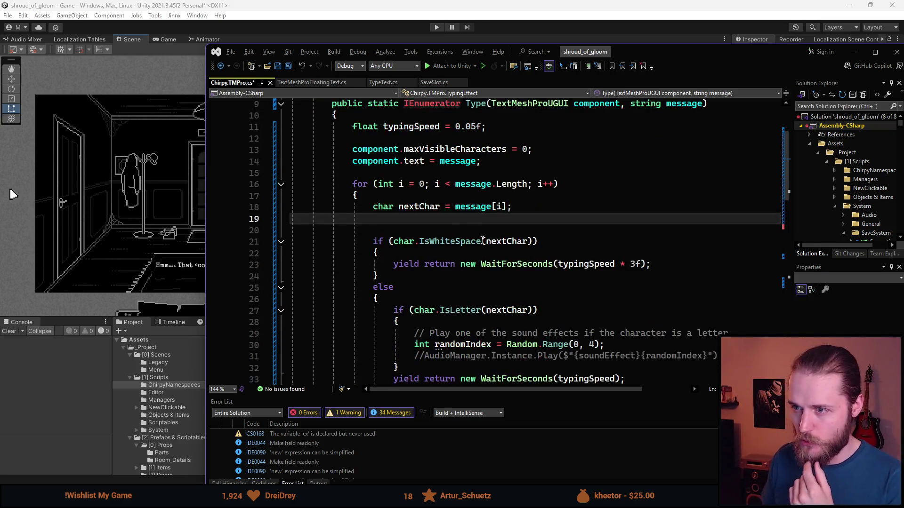
scroll(531, 256, "down", 4)
double_click(448, 254)
triple_click(447, 254)
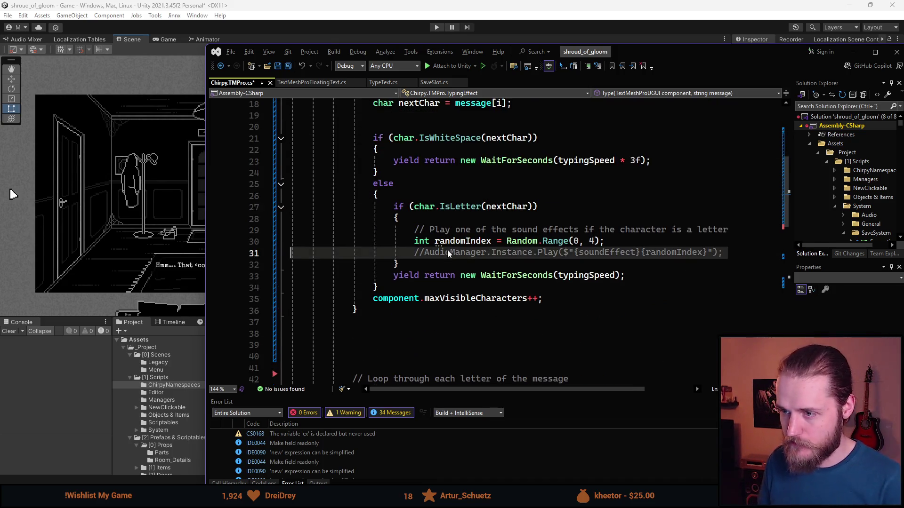
key("Delete")
Delete the sound-effect comment and randomIndex lines, leaving the IsLetter block empty.
left_click_drag(618, 243, 292, 230)
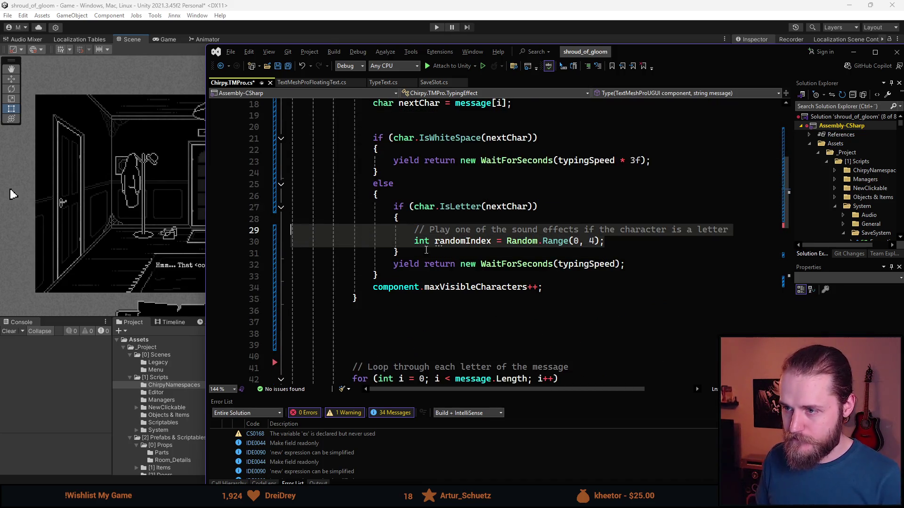
key("Delete")
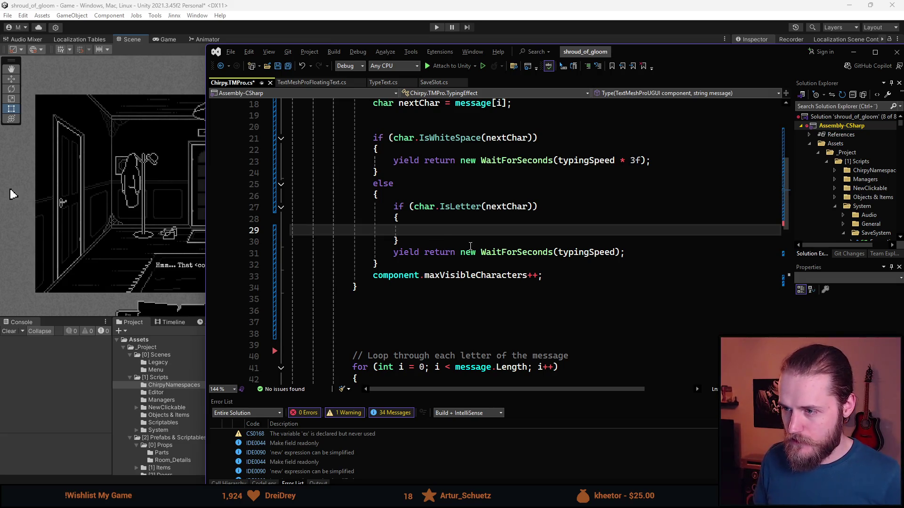
scroll(470, 246, "up", 5)
scroll(470, 246, "down", 3)
left_click(410, 185)
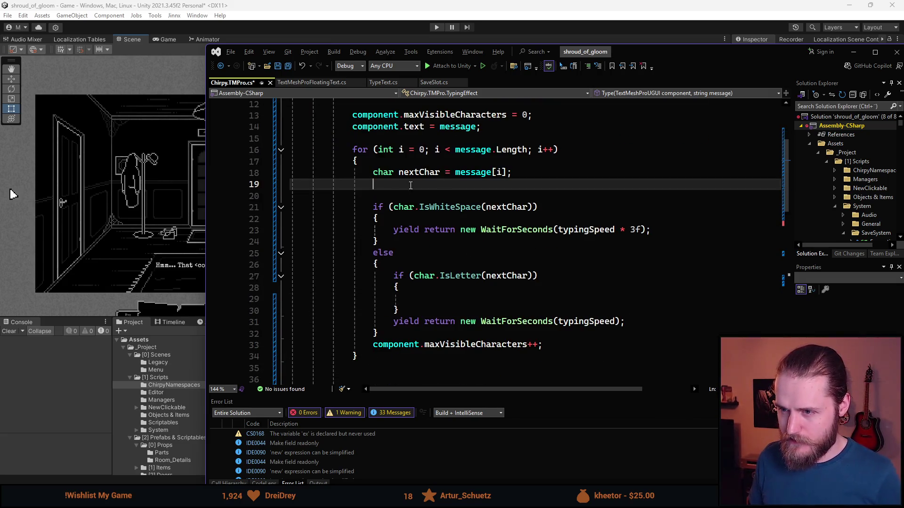
Begin a 'float delay = (' line and compare the IsLetter and IsWhiteSpace checks.
key("Return")
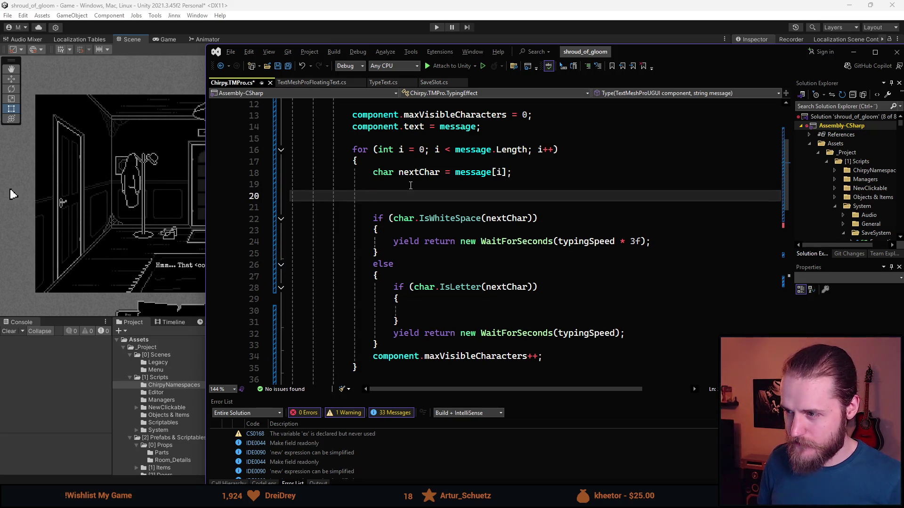
type("float ")
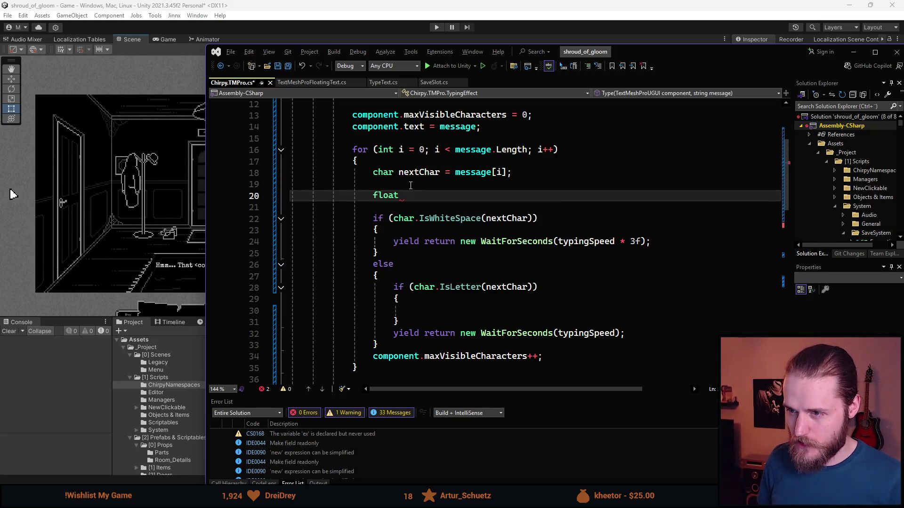
type("del")
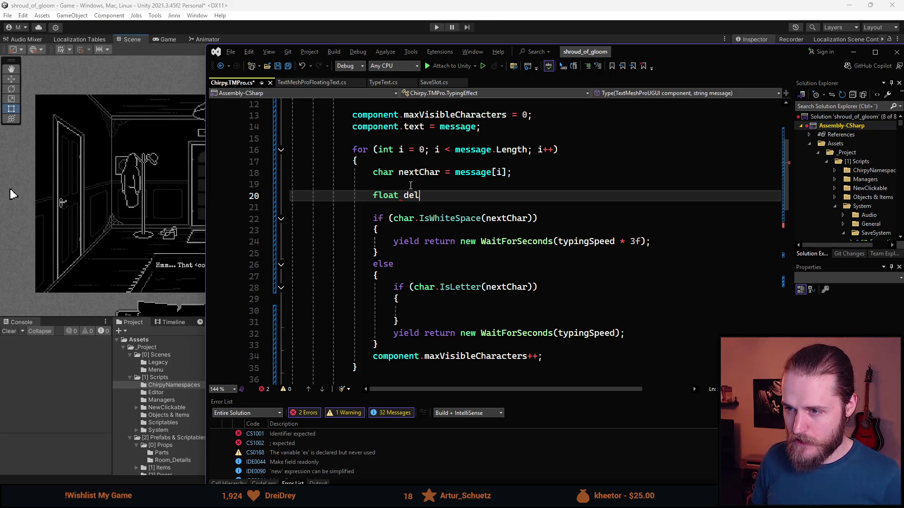
type("ay = (")
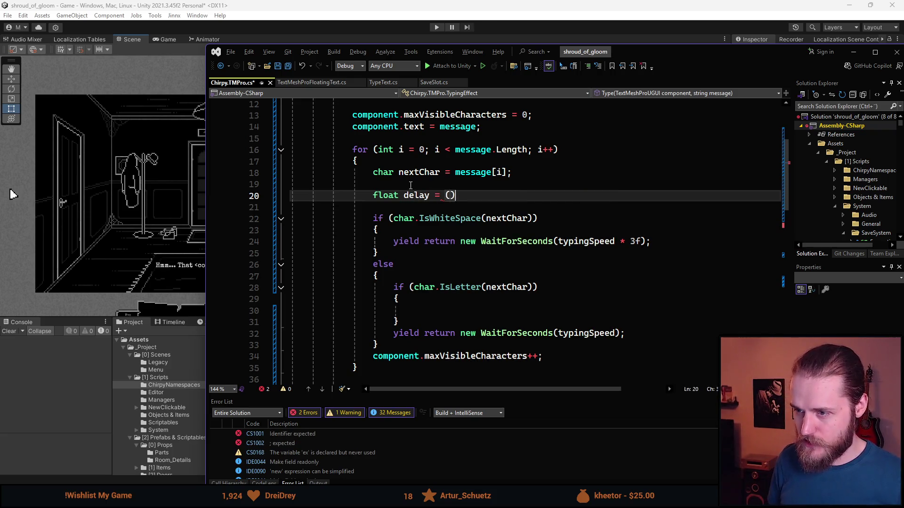
left_click(449, 219)
left_click(453, 299)
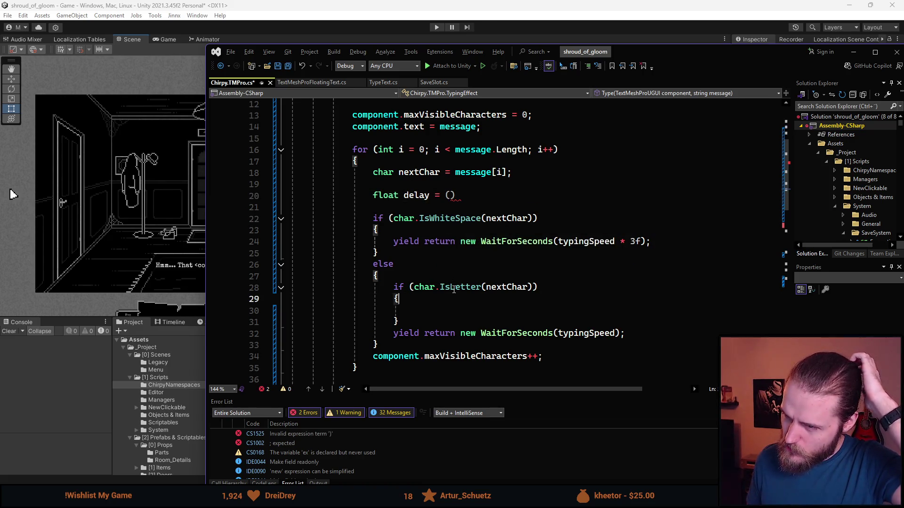
left_click(453, 288)
left_click(479, 219)
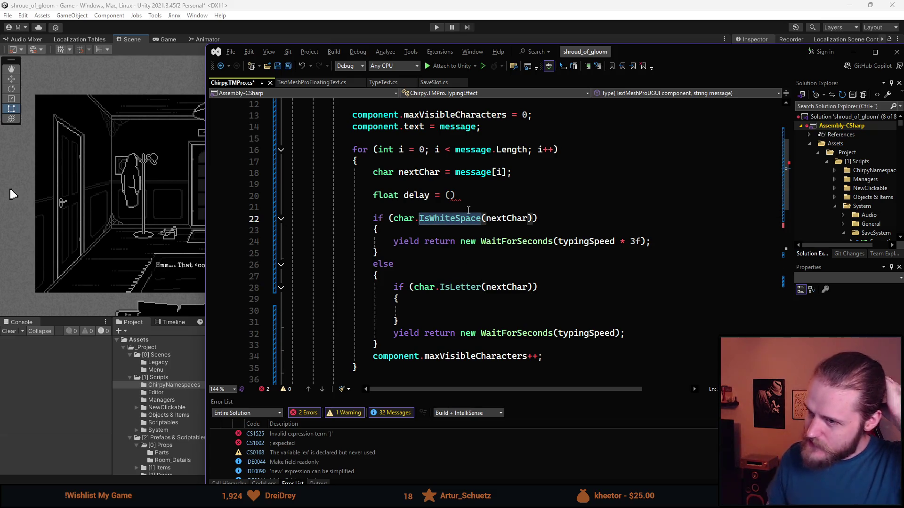
mouse_move(461, 224)
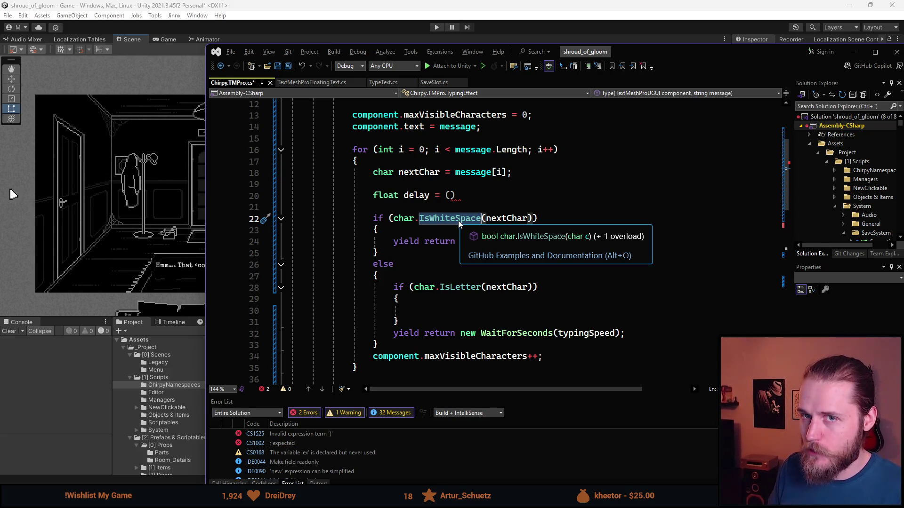
mouse_move(460, 286)
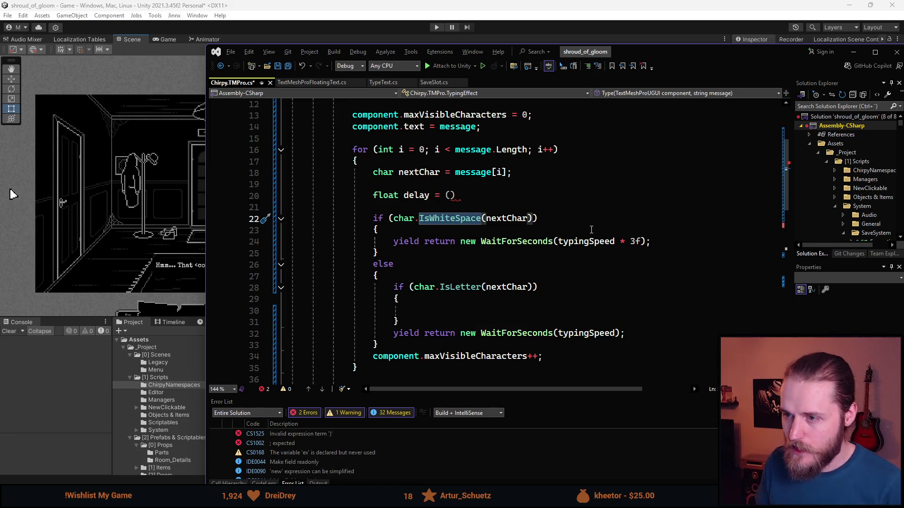
Complete the ternary: char.IsLetter(nextChar) ? typingSpeed : typingSpeed * 3f;.
left_click(449, 195)
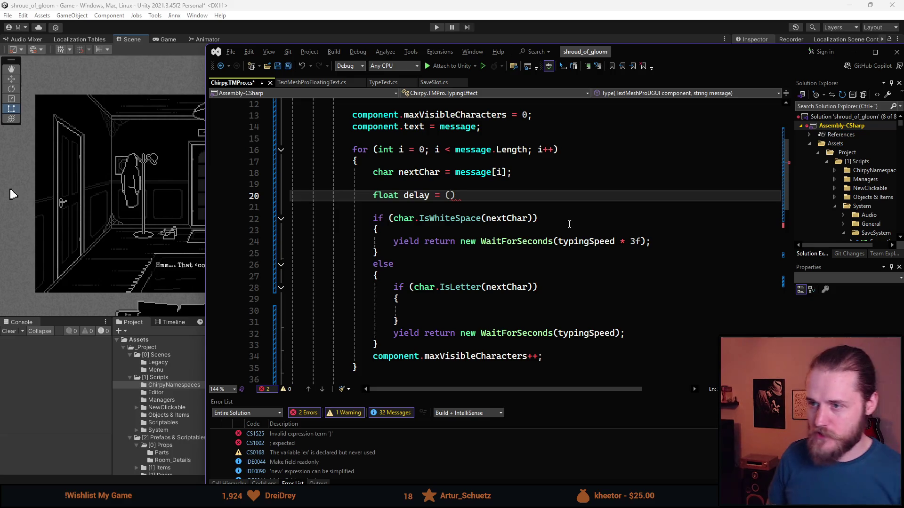
type("chat.")
key("ctrl+BackSpace")
key("ctrl+BackSpace")
type("char.IsLetter")
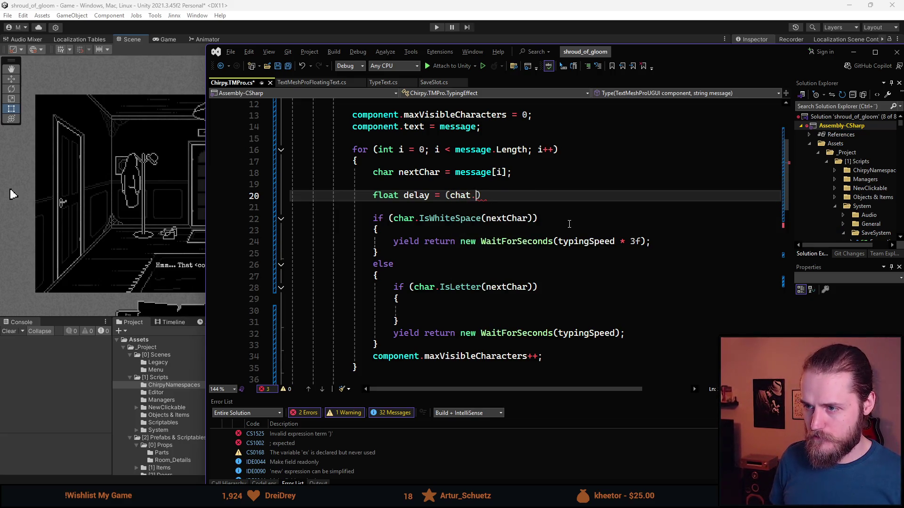
key("BackSpace")
type("r(nec")
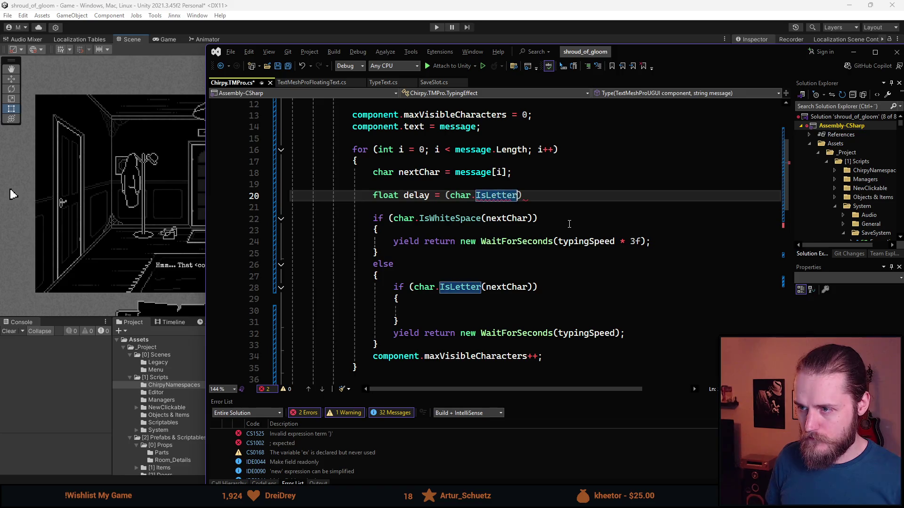
key("Tab")
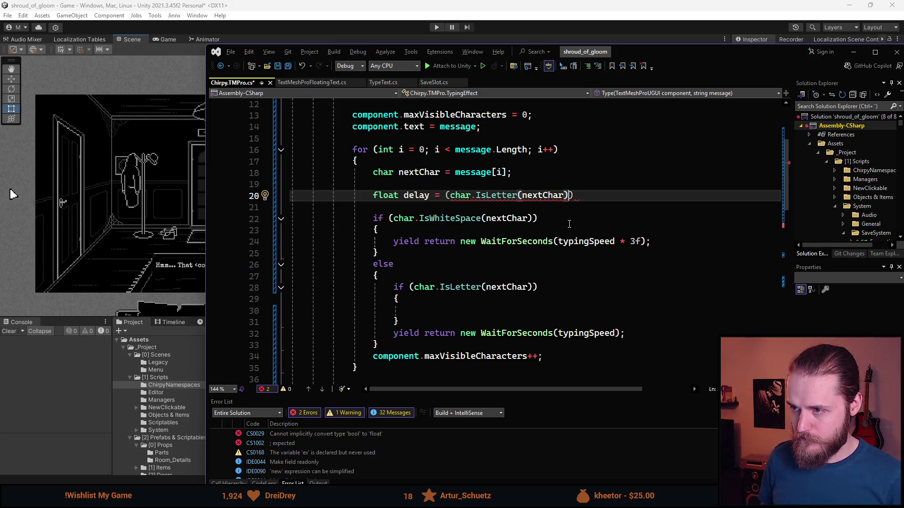
type(") ? ")
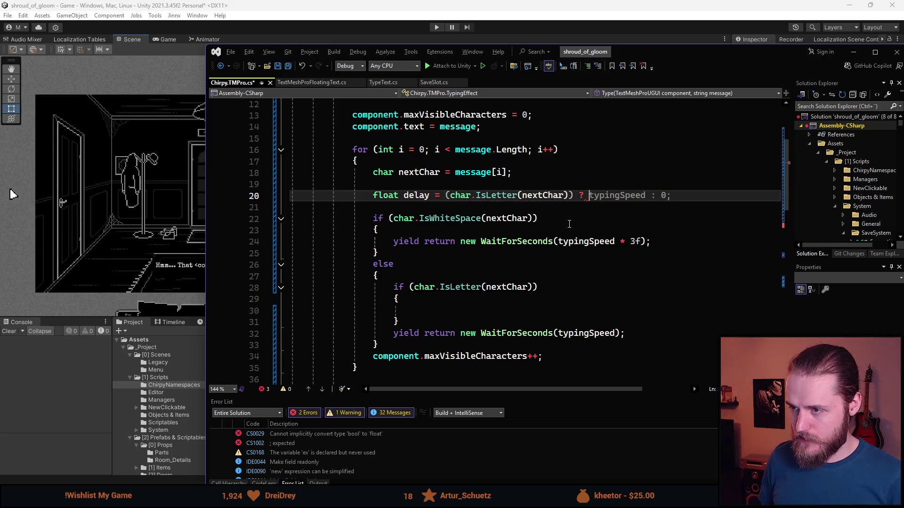
type("ty")
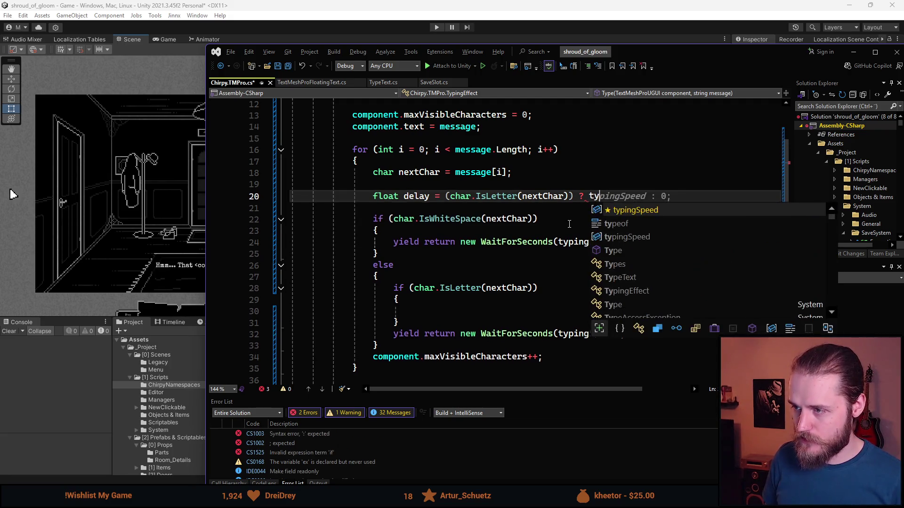
key("Tab")
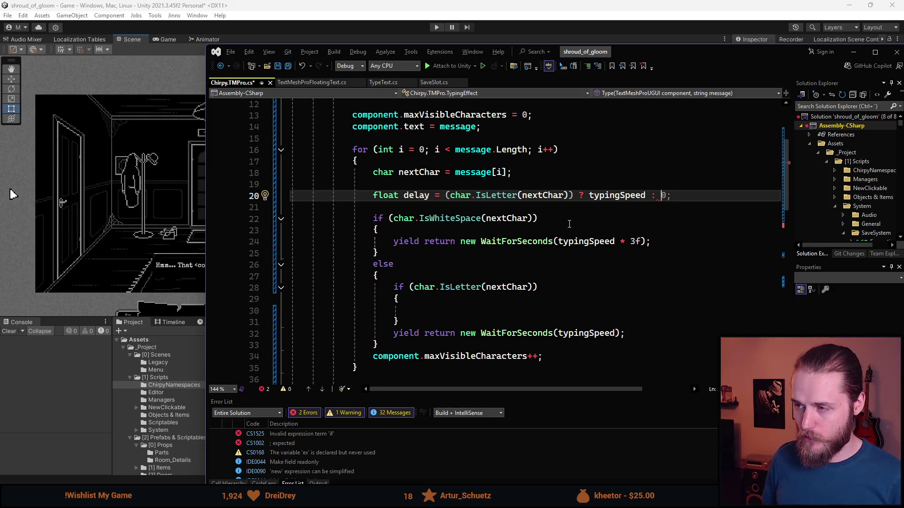
key("Delete")
type("typ")
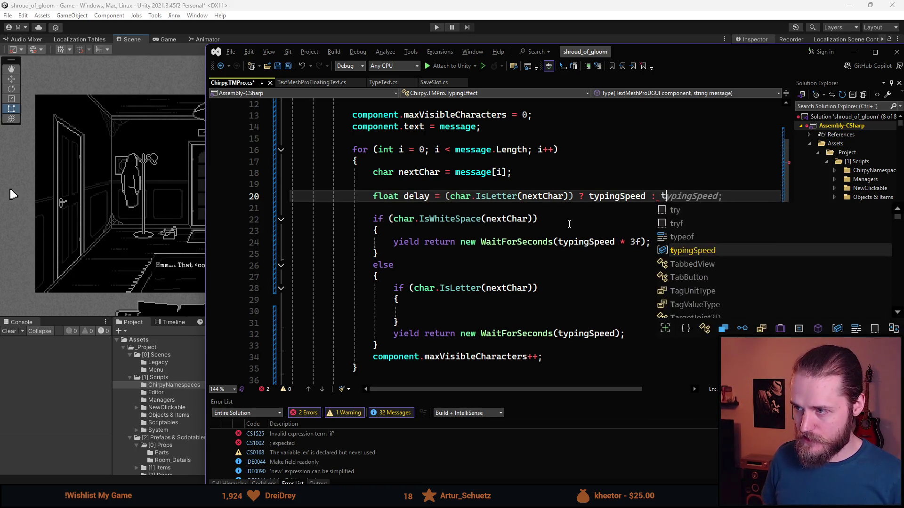
type(" *")
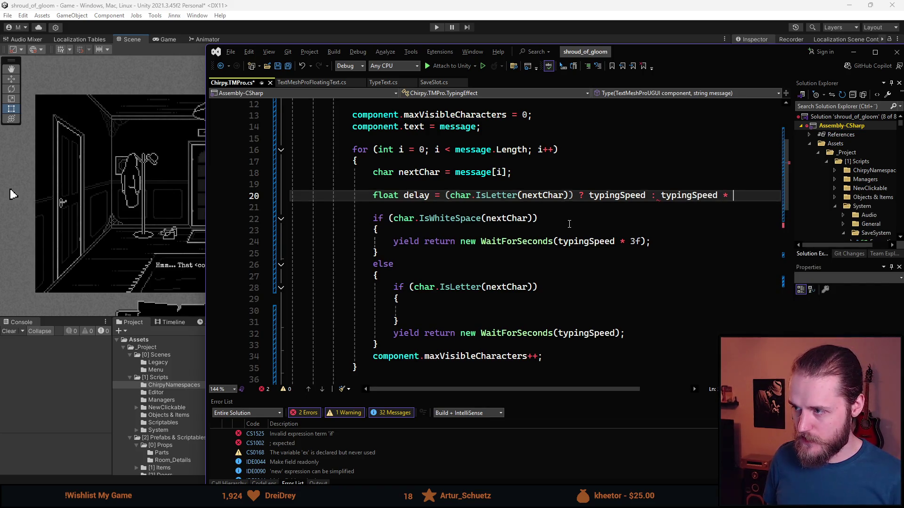
type("3f;")
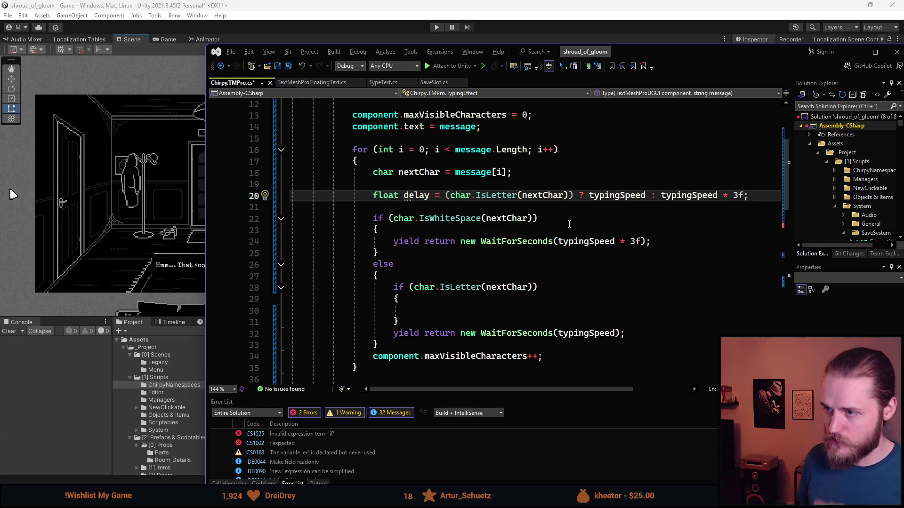
scroll(451, 170, "down", 1)
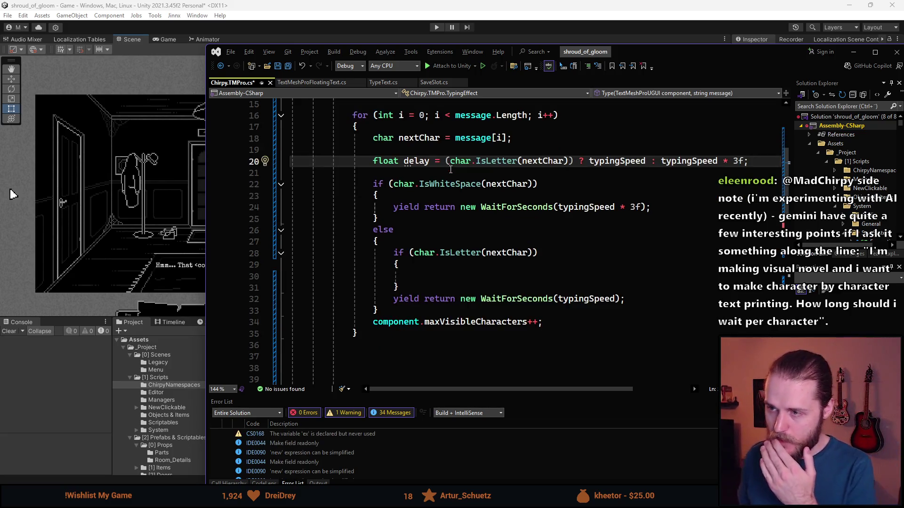
Add 'yield return new WaitForSeconds(delay);' below the delay line and remove stray blank lines.
key("Return")
scroll(487, 221, "up", 1)
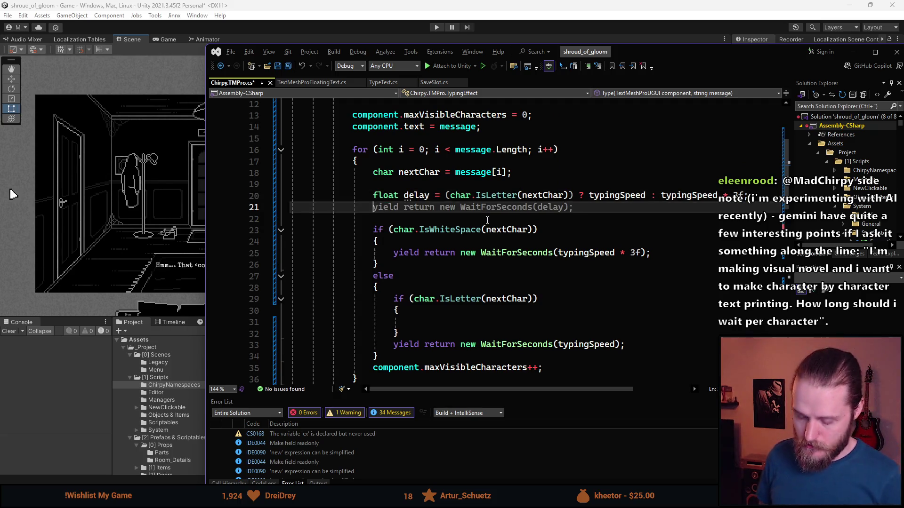
key("Return")
key("Tab")
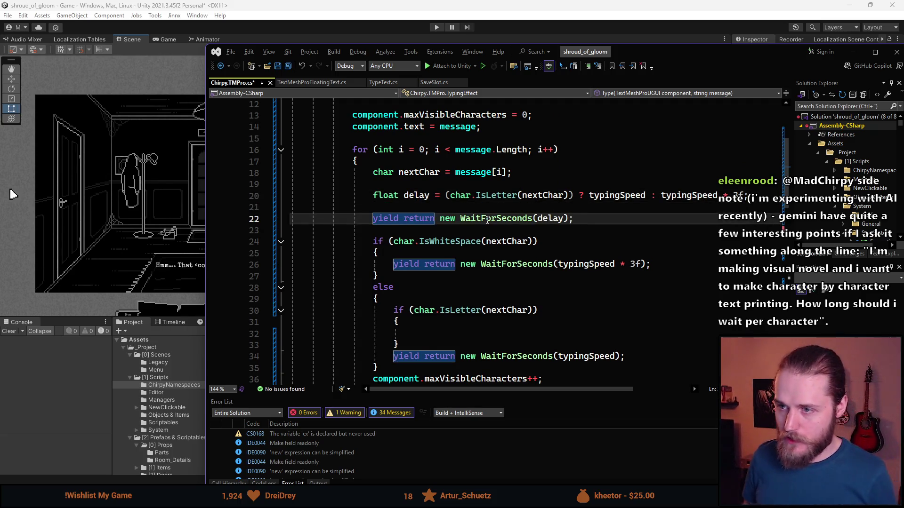
key("Up")
key("BackSpace")
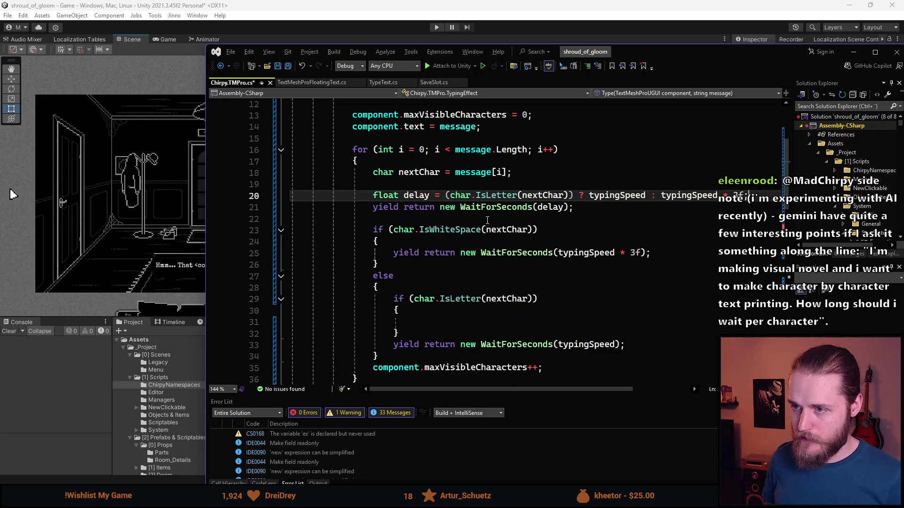
key("Up")
key("BackSpace")
left_click(615, 198)
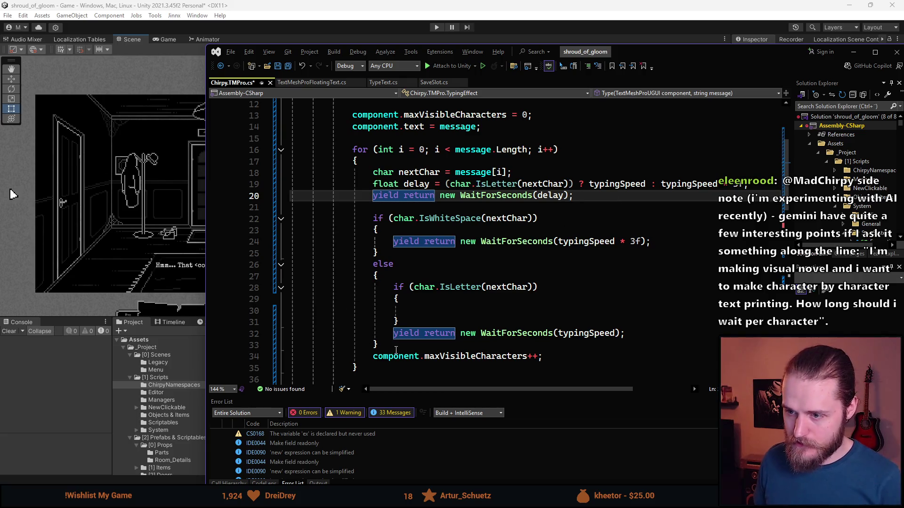
Delete the old whitespace/letter if/else wait block and its leftover blank line.
mouse_move(396, 351)
left_mouse_down()
mouse_move(376, 243)
mouse_move(329, 207)
left_mouse_up()
key("Delete")
key("BackSpace")
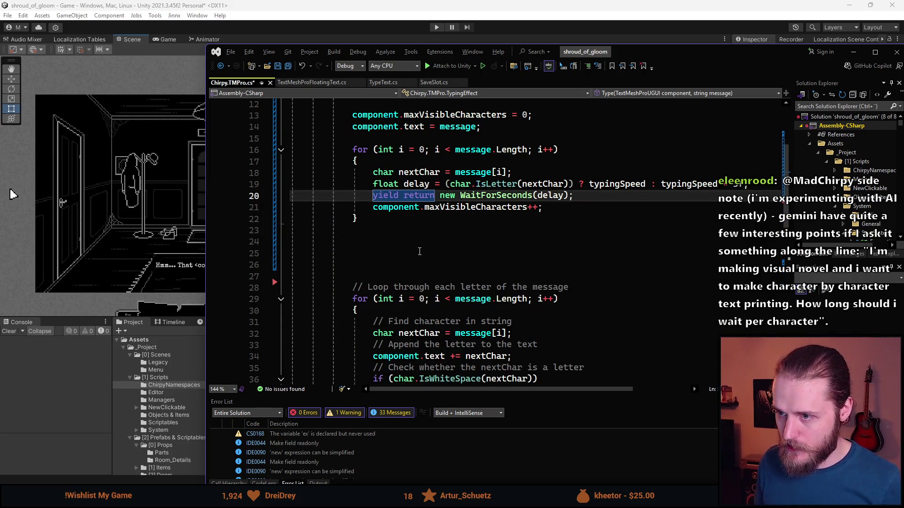
scroll(419, 251, "up", 1)
left_click(438, 275)
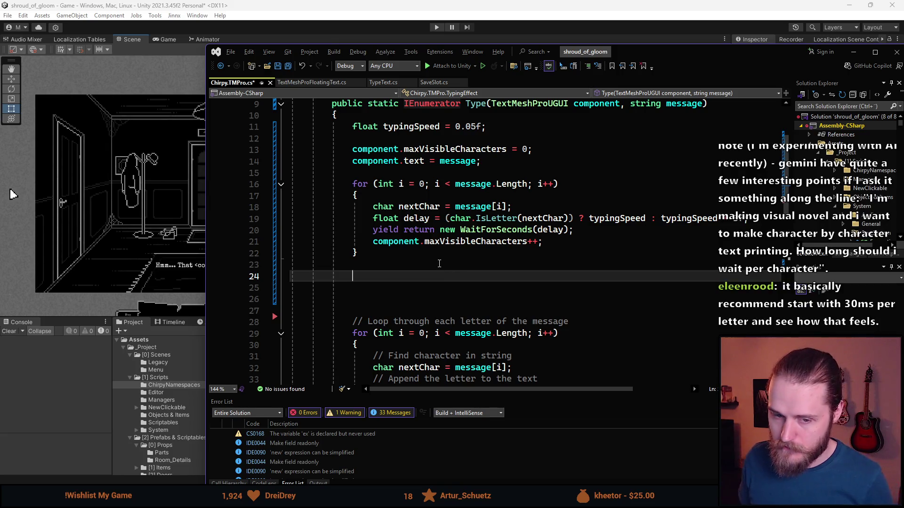
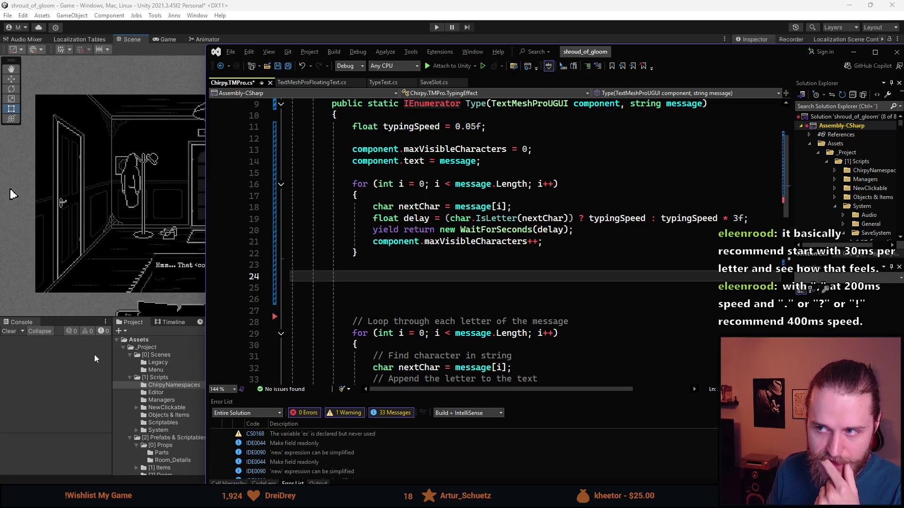
Comment out the old letter-by-letter loop from line 28 down in Chirpy.TMPro.cs.
scroll(417, 300, "down", 1)
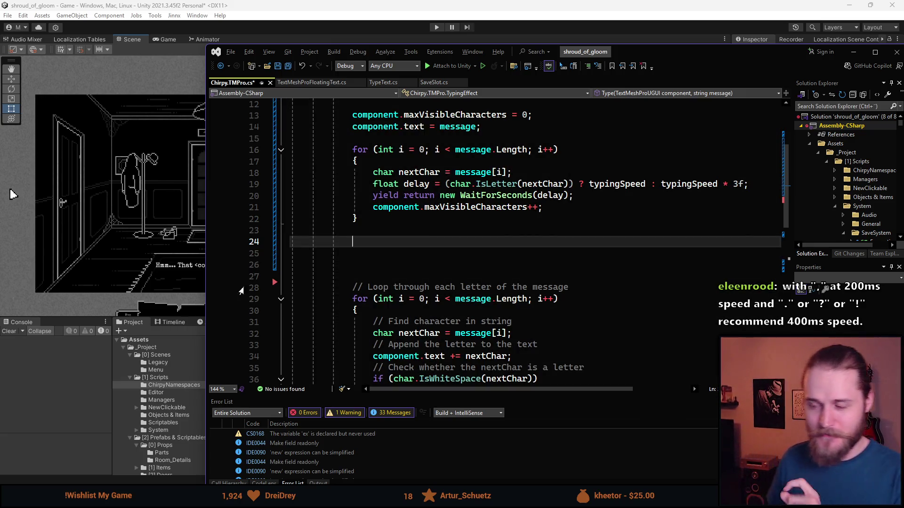
scroll(377, 271, "down", 2)
scroll(368, 159, "down", 3)
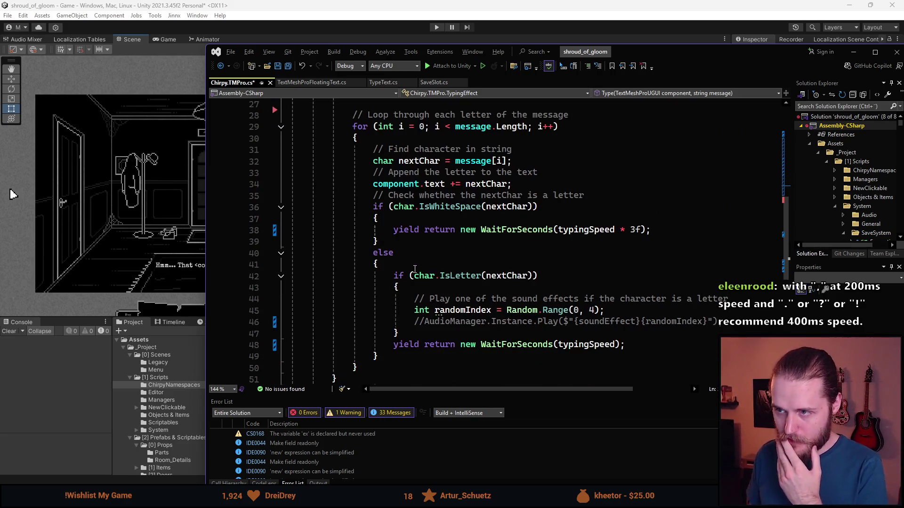
mouse_move(370, 367)
left_mouse_down()
mouse_move(370, 207)
mouse_move(387, 227)
mouse_move(372, 231)
left_mouse_up()
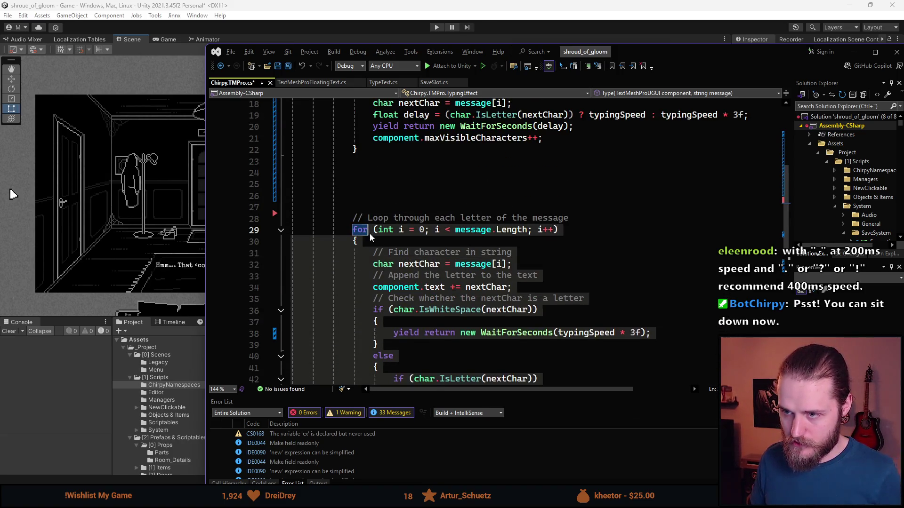
scroll(381, 319, "down", 4)
mouse_move(382, 319)
left_mouse_down()
mouse_move(394, 306)
mouse_move(394, 241)
left_mouse_up()
scroll(370, 335, "up", 5)
left_click(242, 243, "shift")
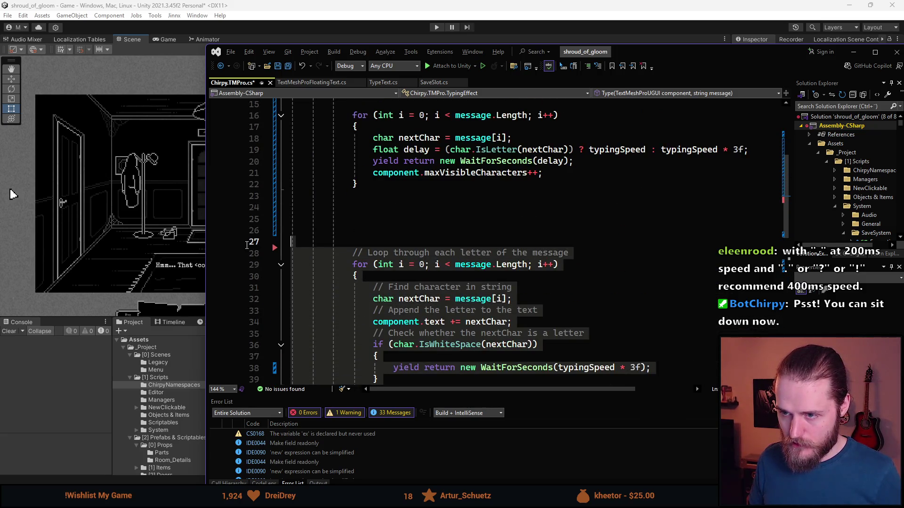
key("ctrl+k")
key("ctrl+c")
Delete the surplus blank lines left after the loop and save Chirpy.TMPro.cs.
left_click(332, 219)
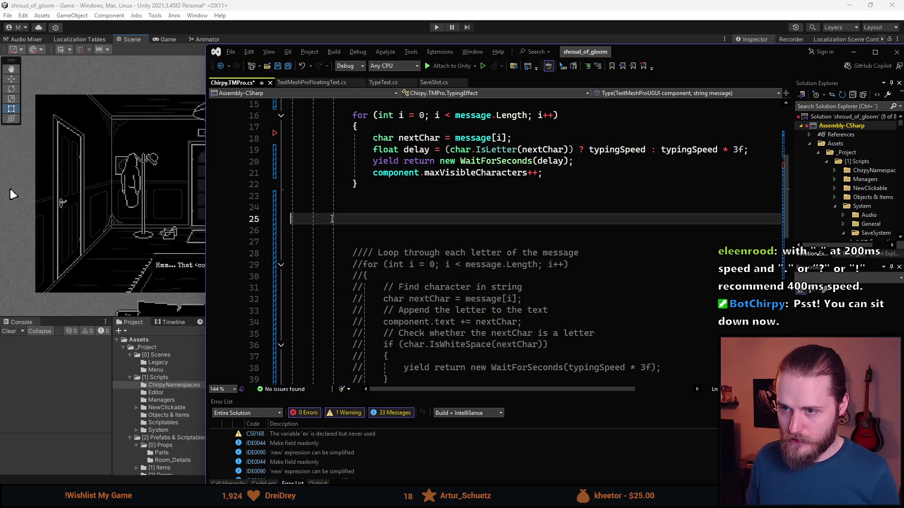
key("BackSpace")
key("BackSpace")
key("BackSpace")
scroll(504, 255, "down", 5)
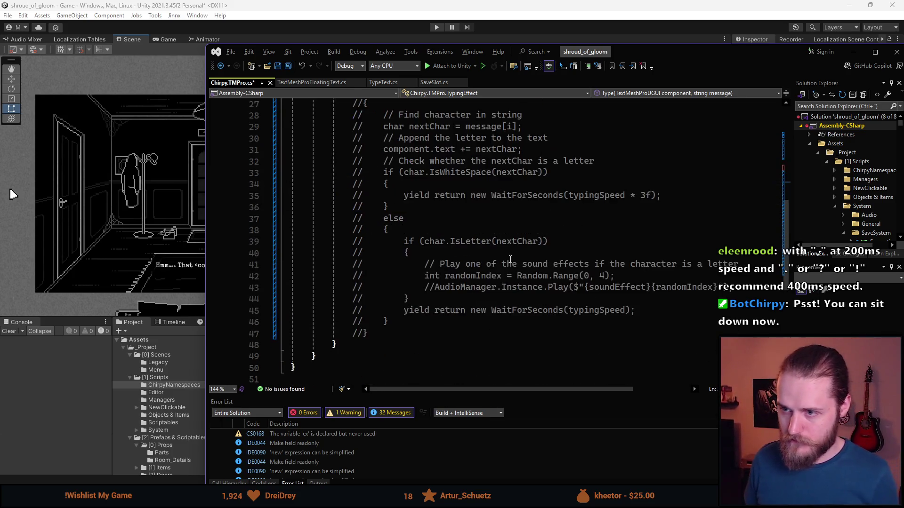
scroll(504, 255, "up", 7)
scroll(504, 255, "up", 2)
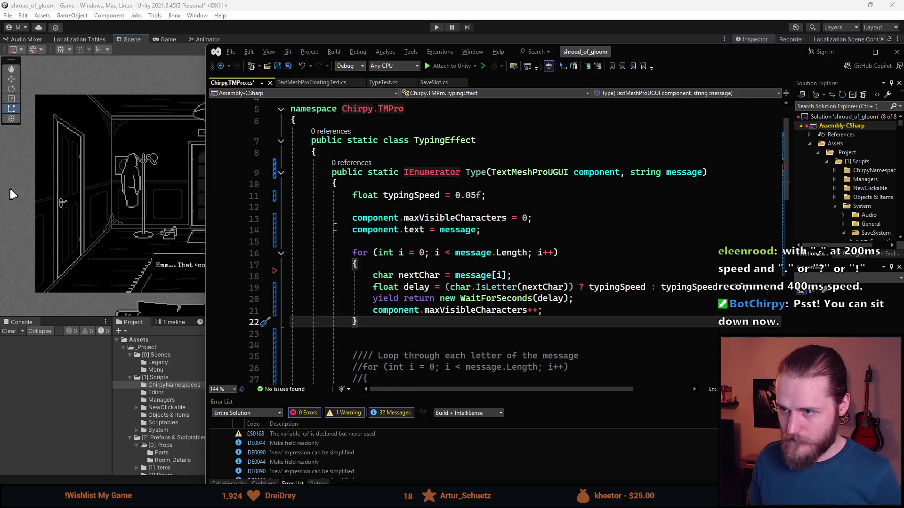
key("ctrl+s")
Close TextMeshProFloatingText.cs and bring up TypeText.cs.
left_click(313, 86)
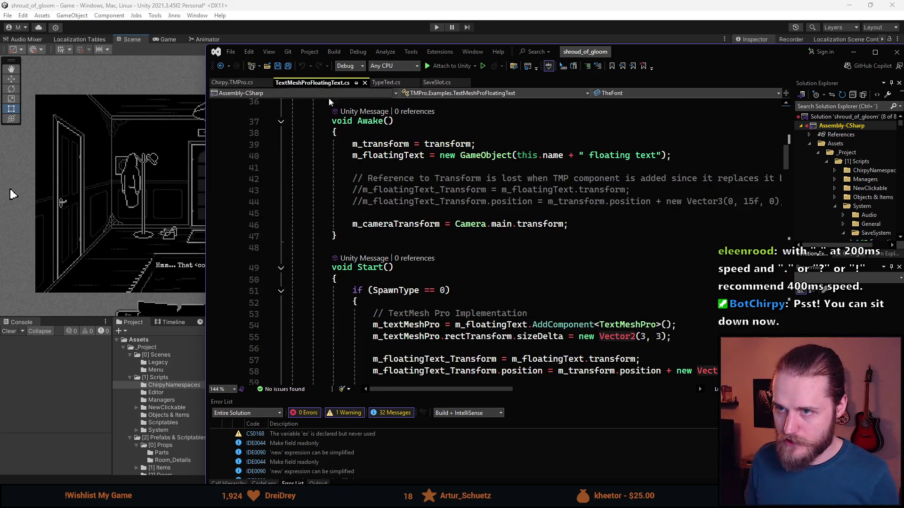
left_click(365, 84)
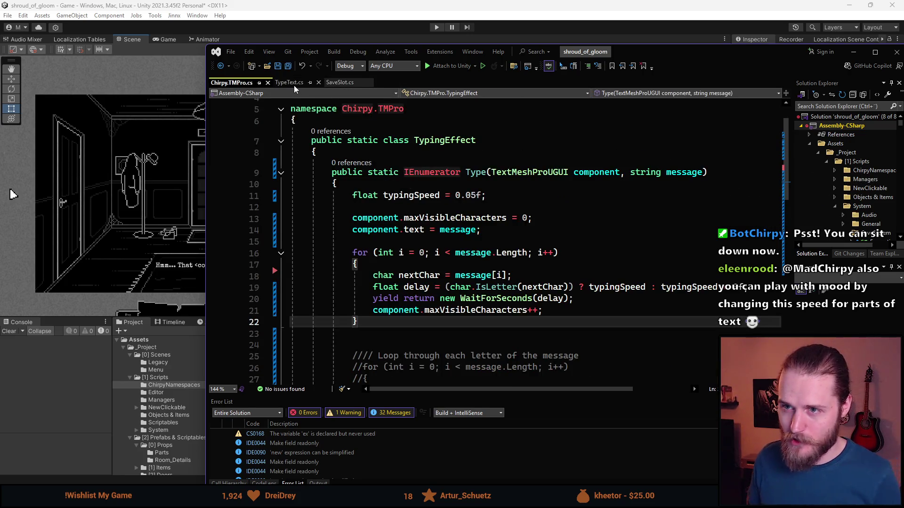
left_click(294, 84)
scroll(416, 218, "up", 11)
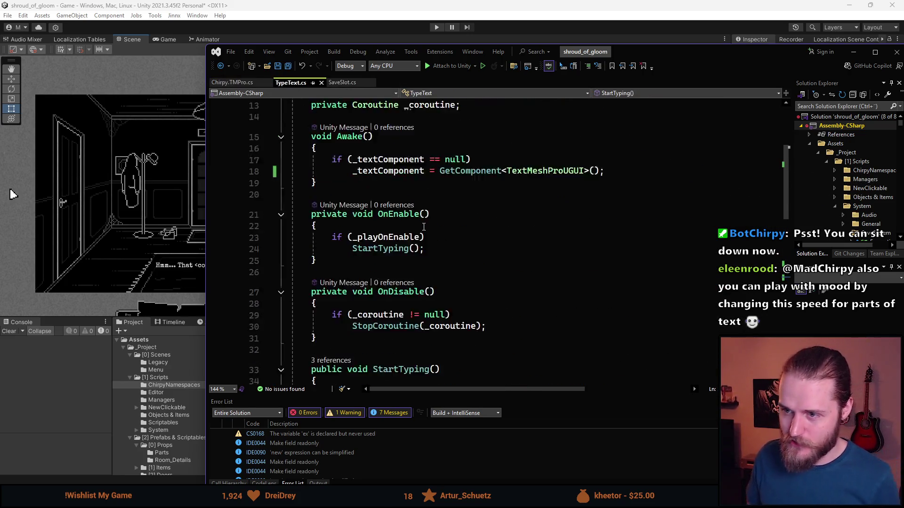
Wrap the assignment under Awake's null check in braces and save.
left_click(474, 263)
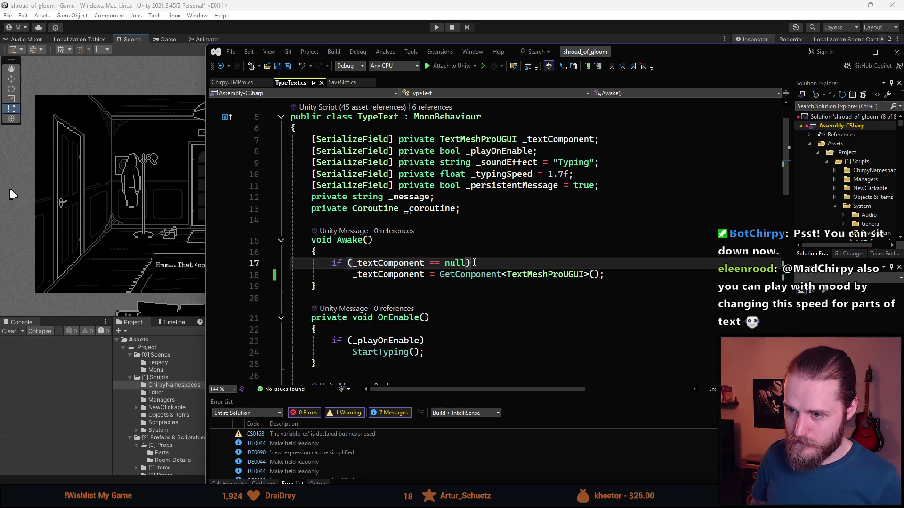
key("Return")
type("{")
key("Return")
key("Down")
key("Down")
key("alt+Up")
key("alt+Up")
key("Down")
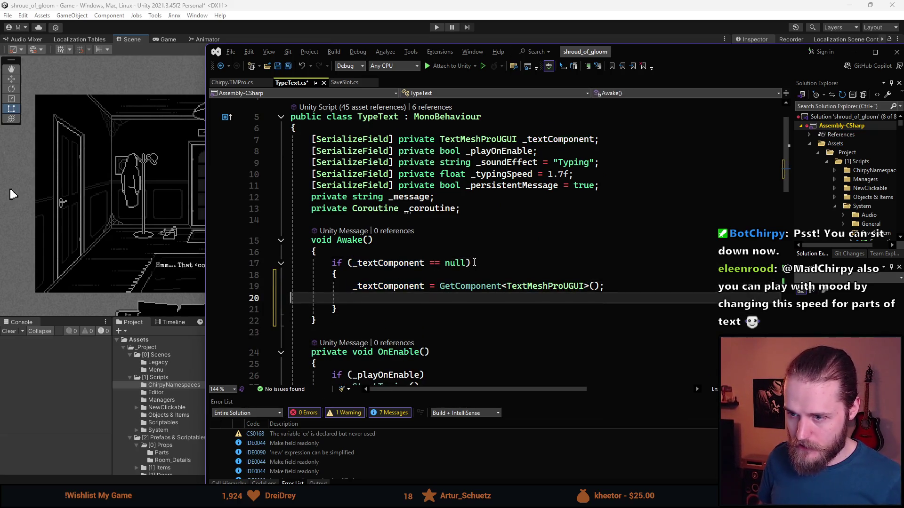
key("BackSpace")
key("ctrl+s")
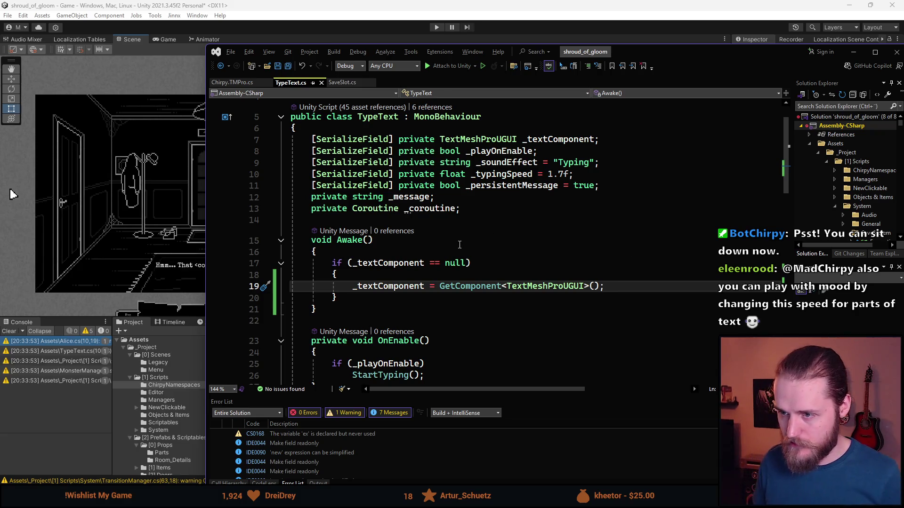
Put braces around the StartTyping call under the _playOnEnable check in OnEnable, then save.
scroll(460, 244, "down", 2)
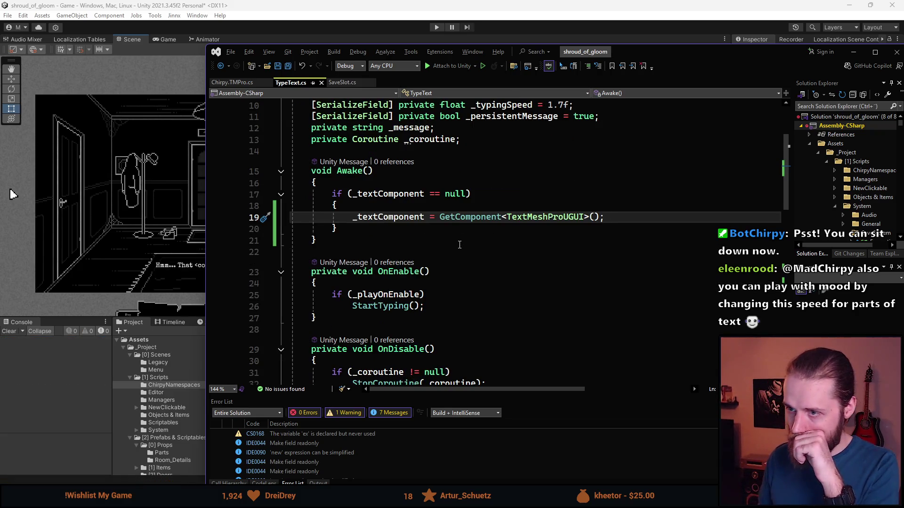
scroll(460, 245, "down", 2)
left_click(432, 225)
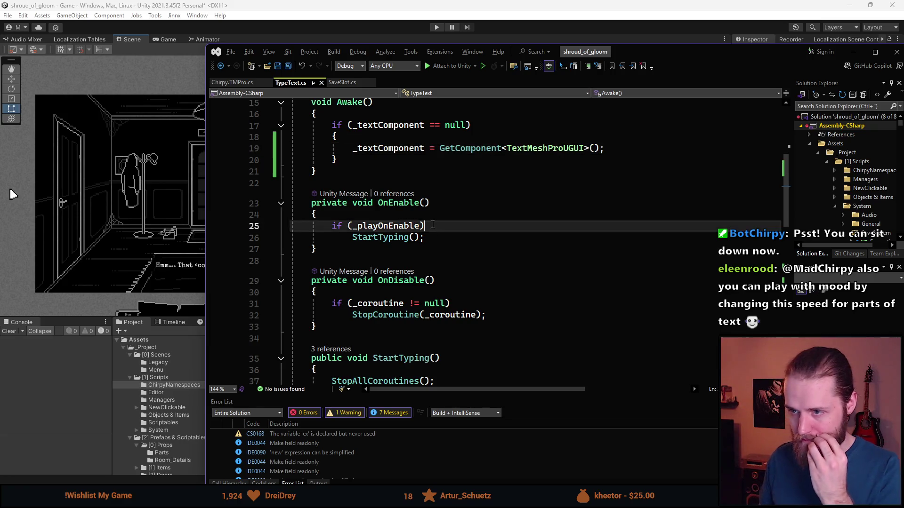
key("Return")
type("{")
key("Return")
key("Down")
key("Down")
key("alt+Up")
key("alt+Up")
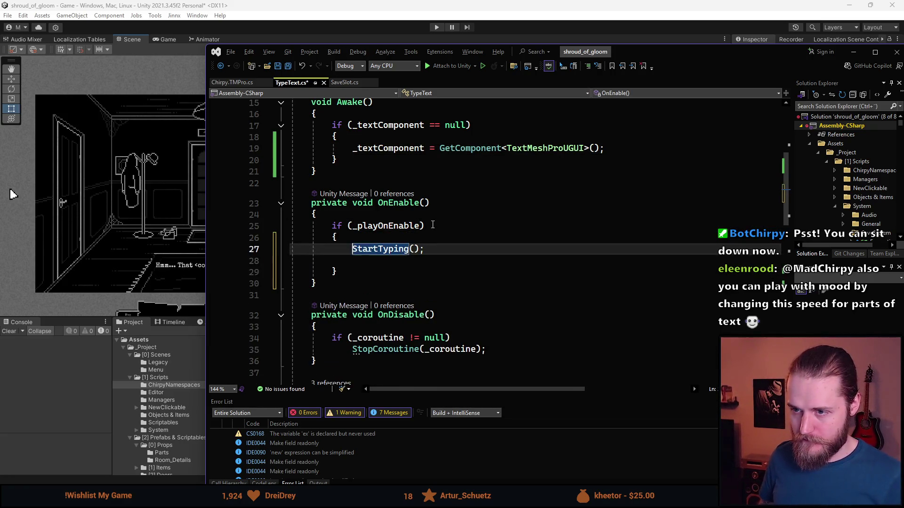
key("End")
key("Delete")
key("ctrl+s")
Put braces around the StopCoroutine call under the _coroutine check in OnDisable, then save.
scroll(432, 225, "down", 3)
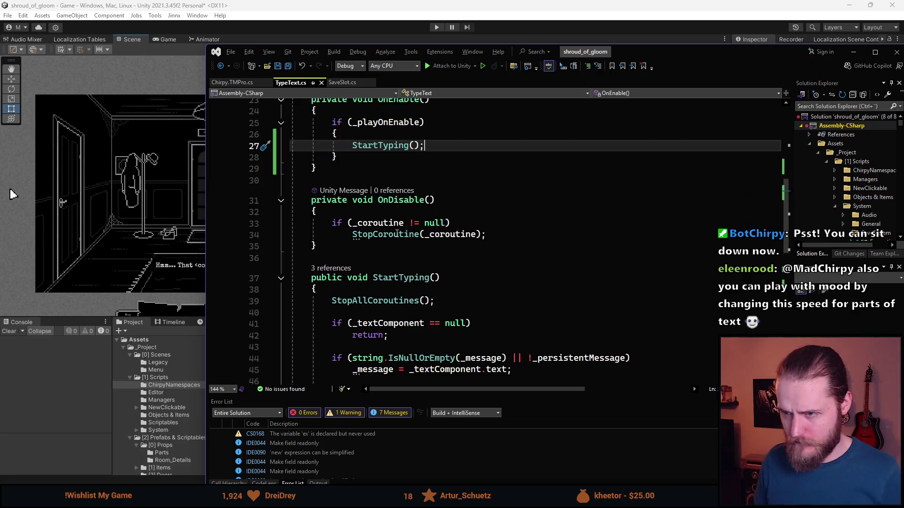
left_click(459, 225)
key("Return")
type("{")
key("Return")
key("Down")
key("Down")
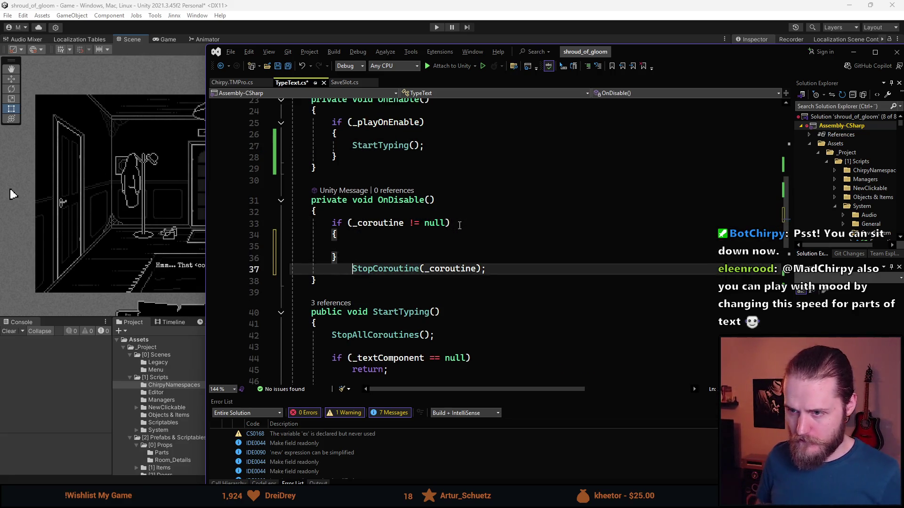
key("alt+Up")
key("alt+Up")
key("End")
key("Delete")
key("ctrl+s")
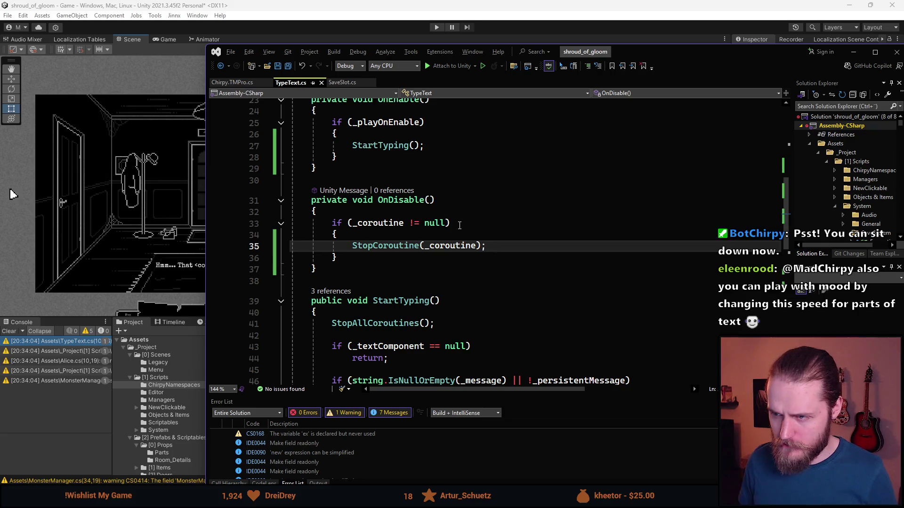
scroll(459, 227, "down", 4)
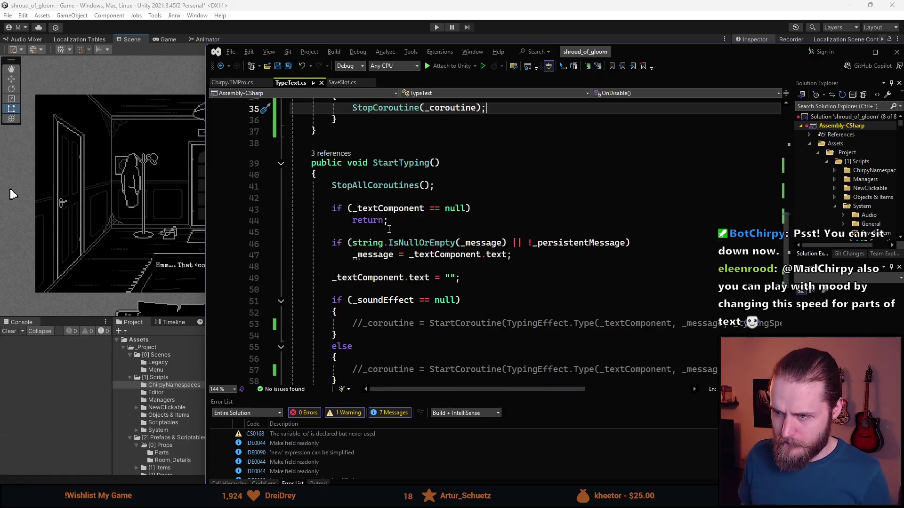
scroll(381, 199, "down", 1)
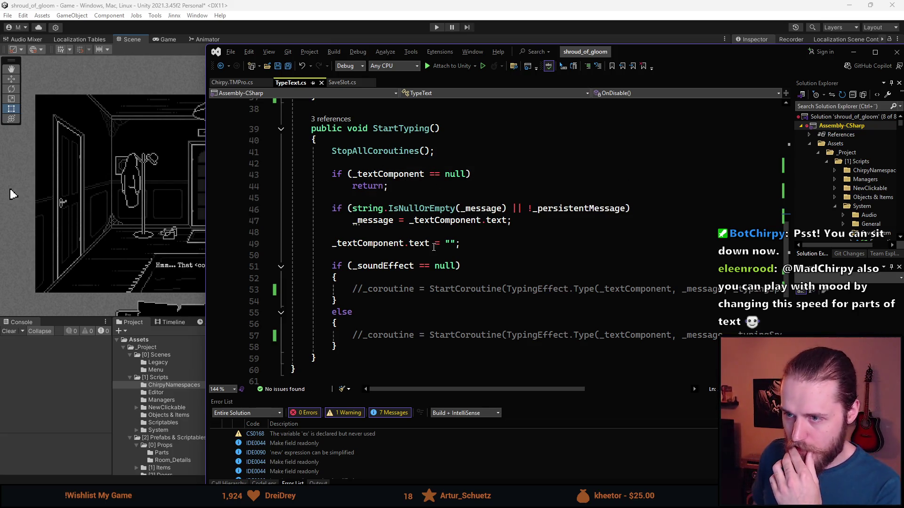
Collapse StartTyping's null check so its body reads '{ return;' on the same line.
left_click(497, 176)
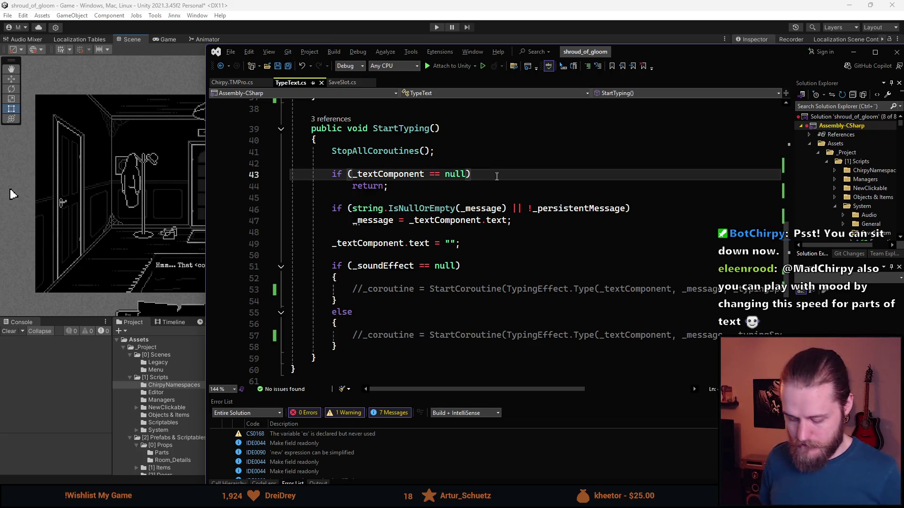
key("Down")
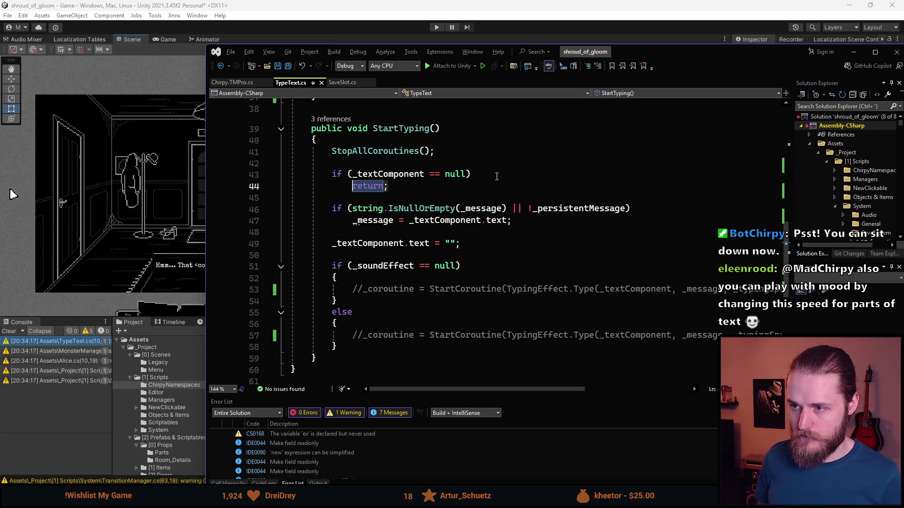
key("BackSpace")
key("Delete")
key("BackSpace")
type("{")
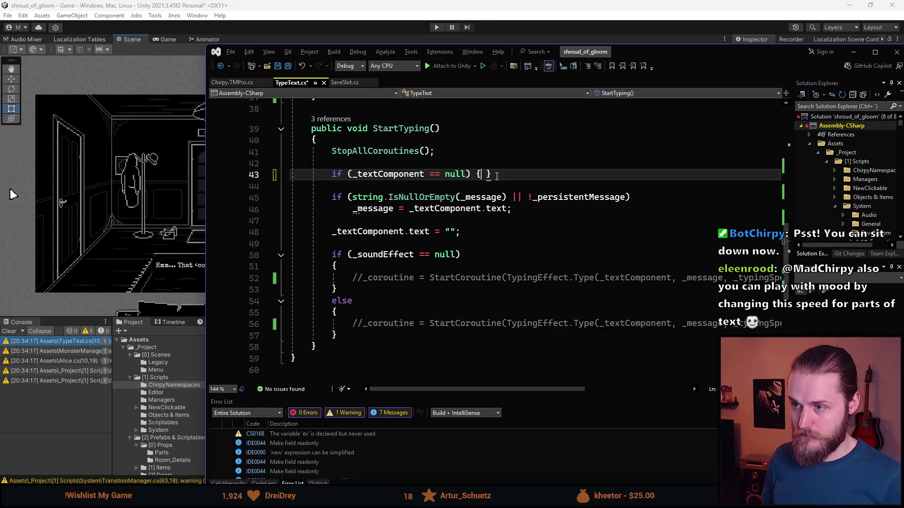
type(" return;")
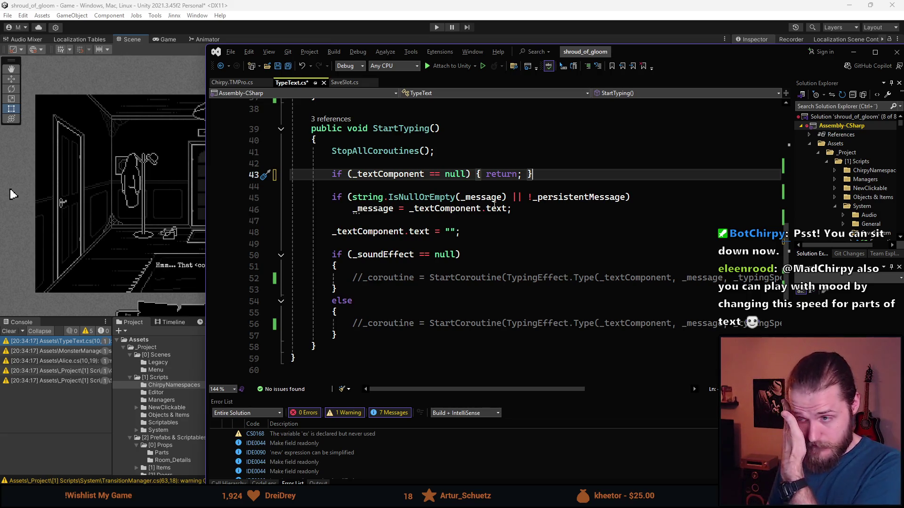
scroll(482, 235, "up", 1)
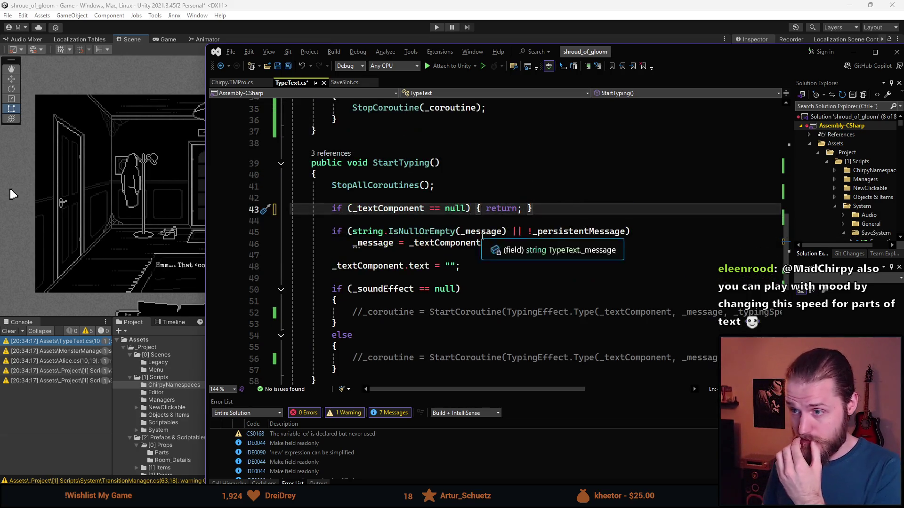
scroll(482, 235, "up", 10)
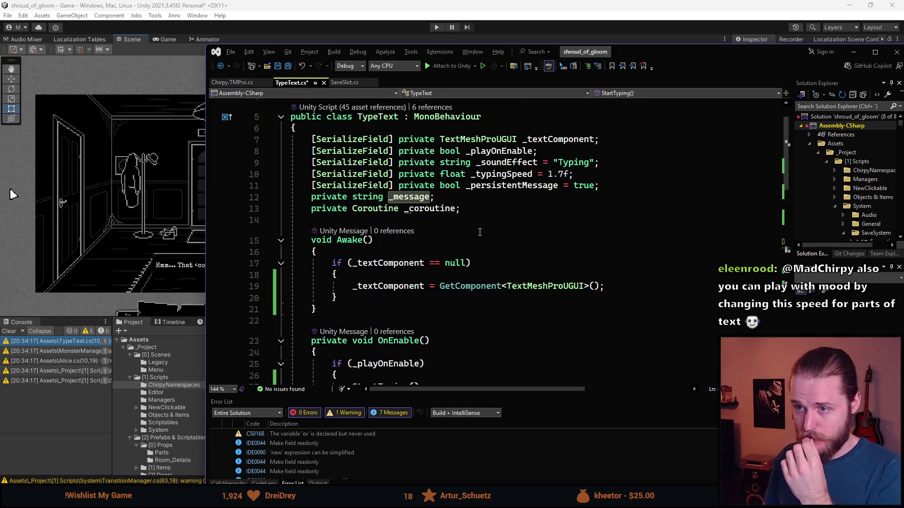
scroll(479, 232, "down", 11)
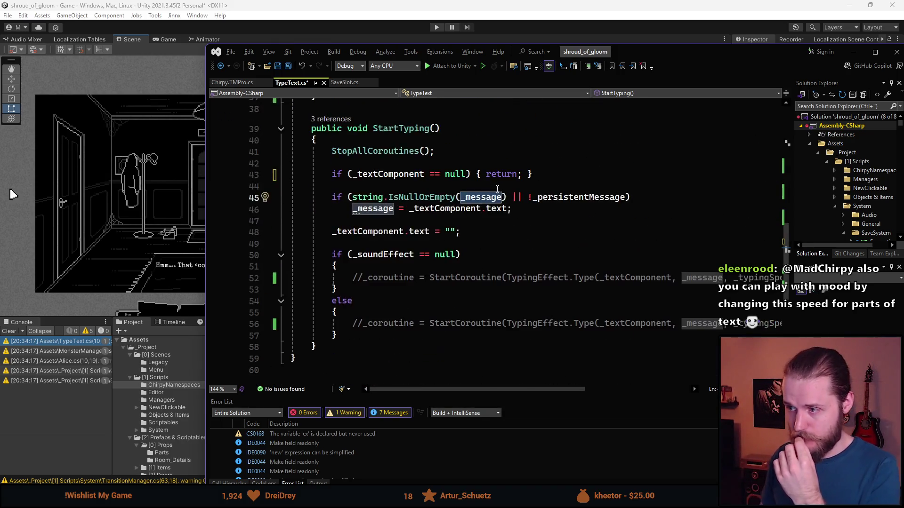
scroll(497, 189, "down", 1)
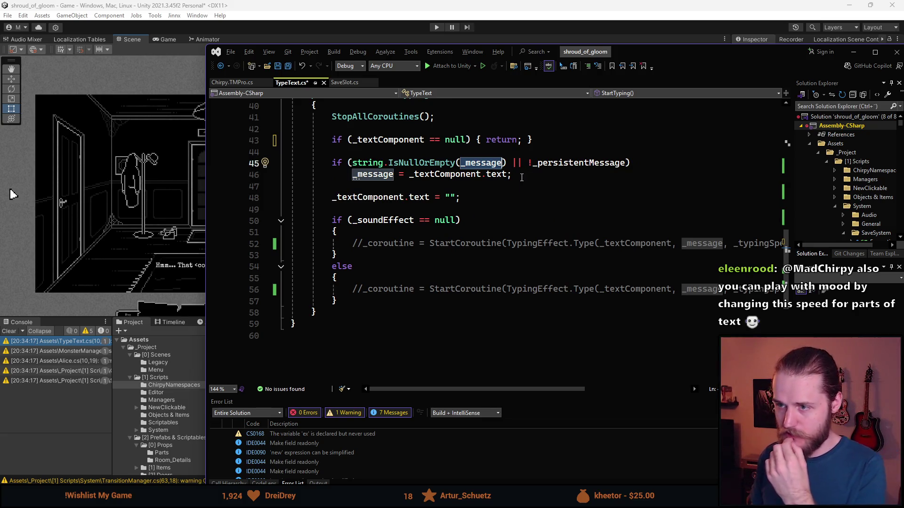
scroll(575, 257, "up", 3)
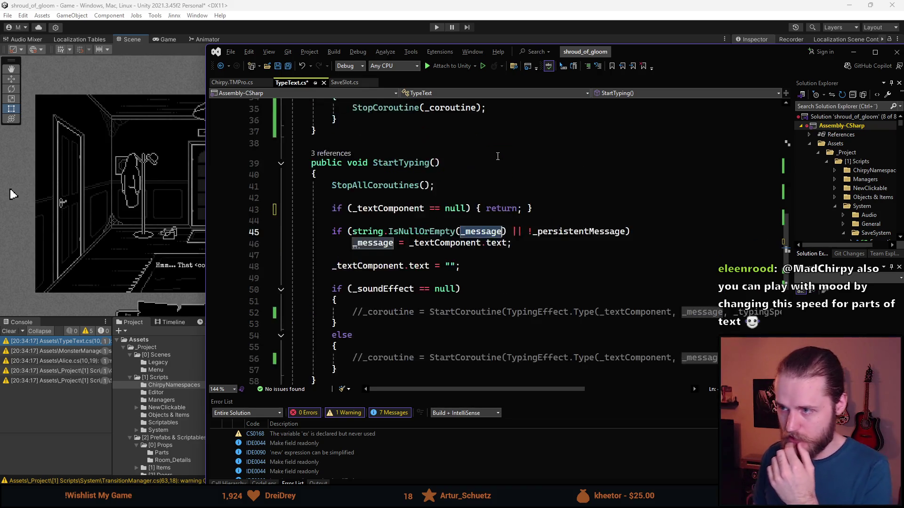
Wrap the _message assignment in braces and save TypeText.cs.
key("End")
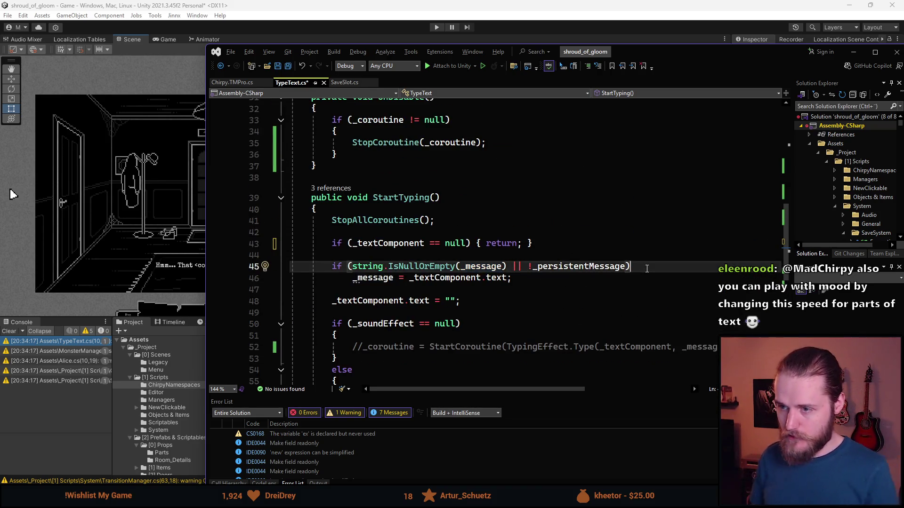
key("Return")
type("{")
key("Down")
key("End")
key("Return")
type("}")
key("Up")
key("End")
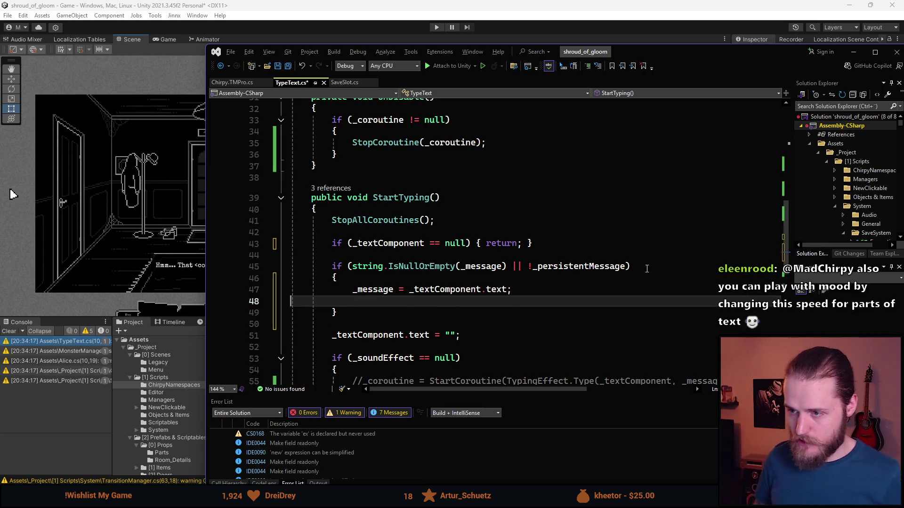
key("Delete")
key("ctrl+s")
Delete the line setting _textComponent.text to an empty string.
scroll(491, 267, "down", 2)
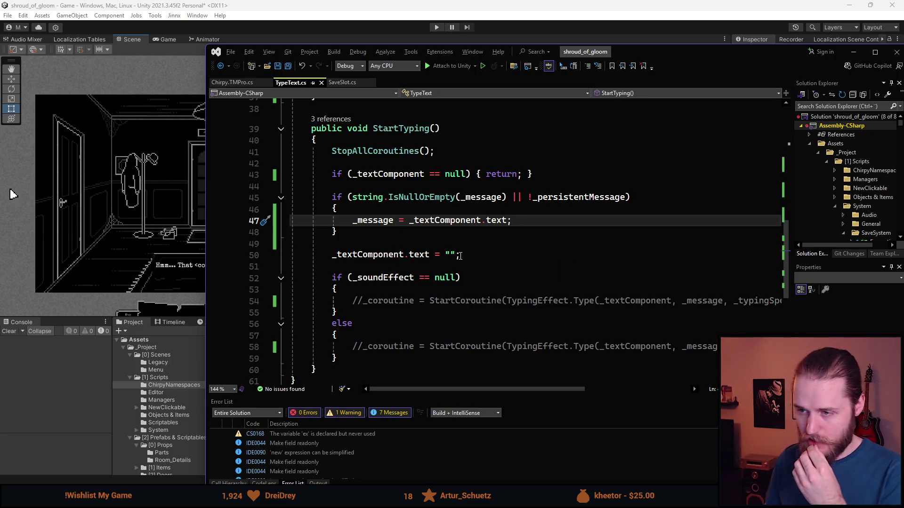
left_click_drag(461, 256, 269, 258)
key("BackSpace")
key("BackSpace")
key("BackSpace")
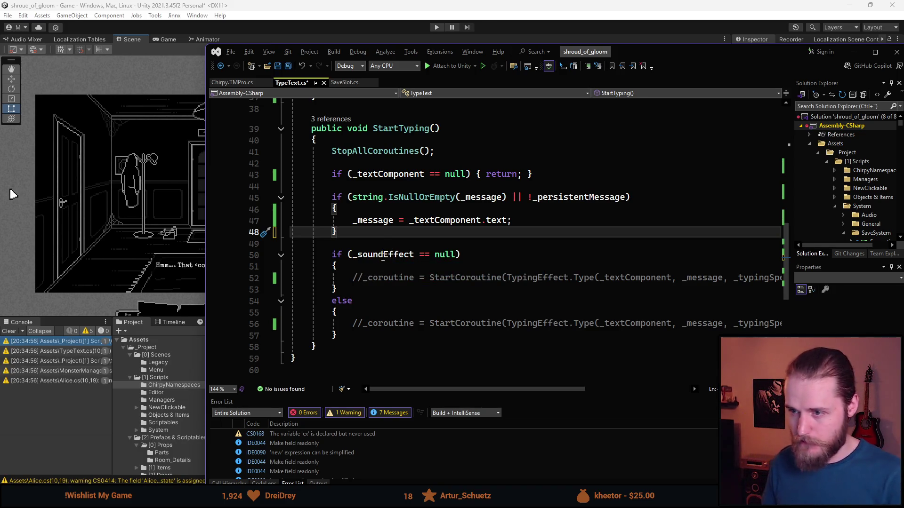
scroll(472, 236, "up", 12)
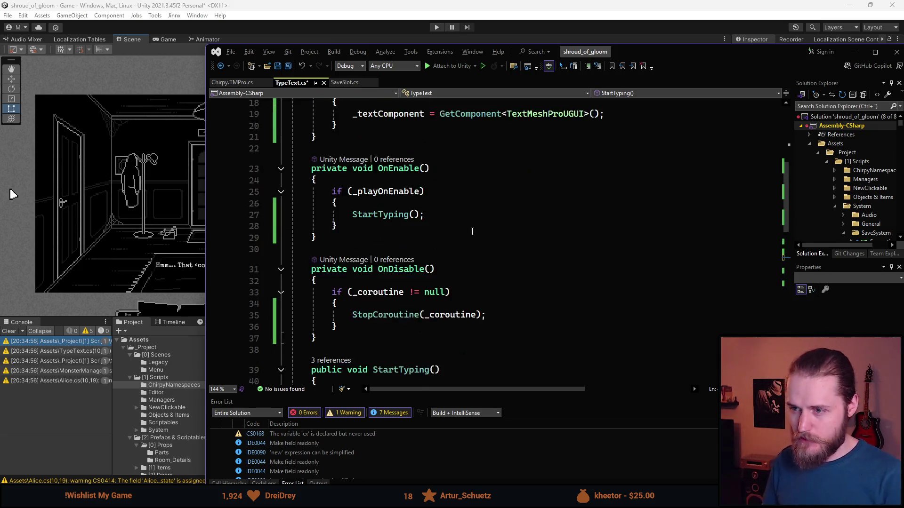
Remove the _soundEffect field and its if/else branches, and uncomment the StartCoroutine line.
left_click(560, 204)
key("ctrl+x")
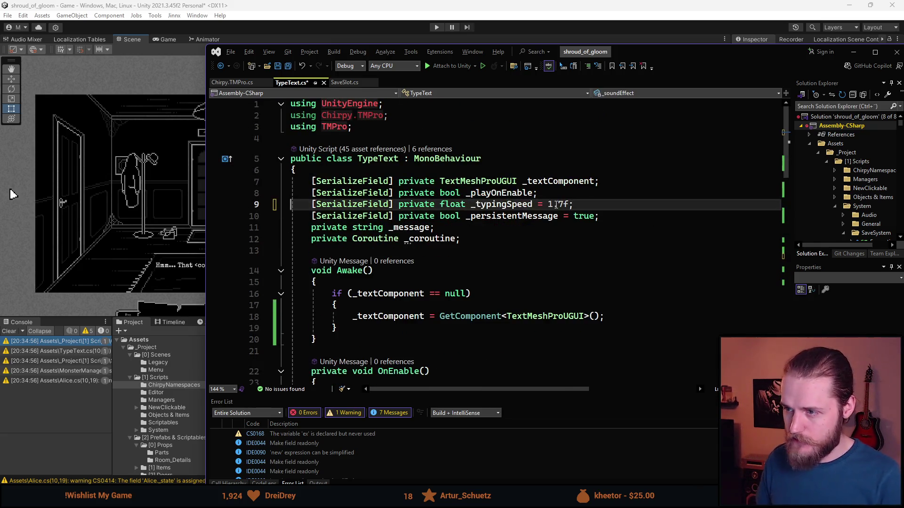
scroll(353, 254, "down", 12)
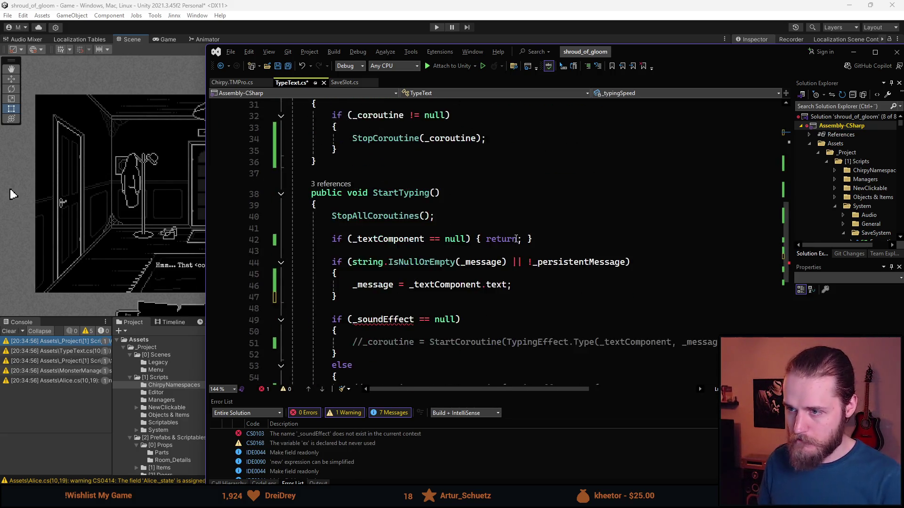
left_click(421, 262)
key("shift+Up")
key("shift+Up")
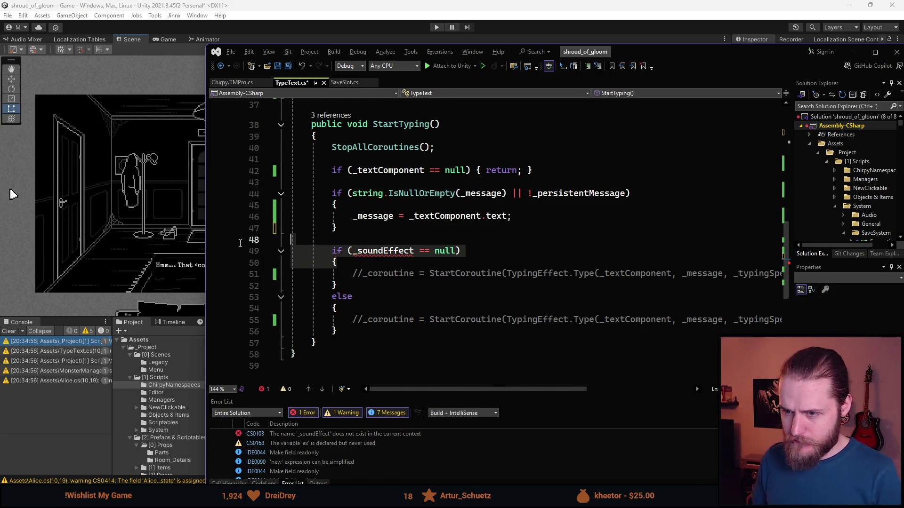
key("BackSpace")
left_click_drag(393, 317, 337, 264)
key("BackSpace")
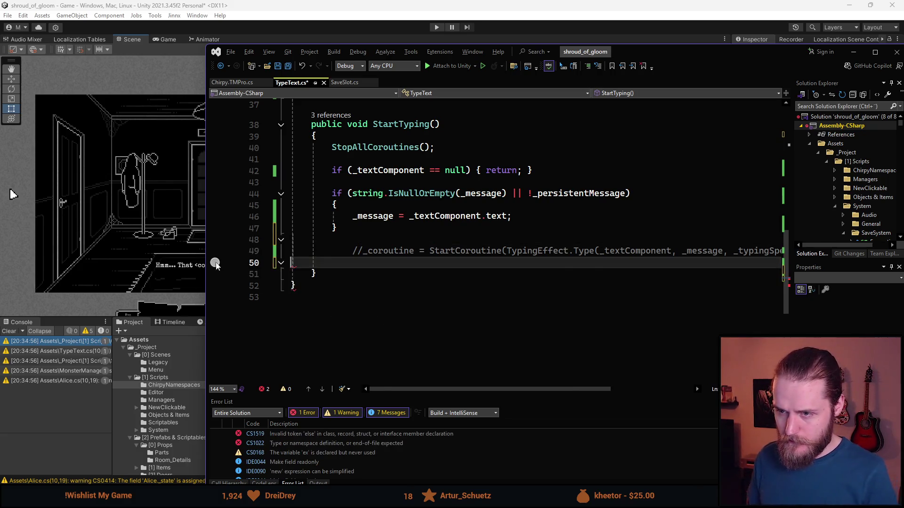
key("BackSpace")
key("BackSpace")
key("BackSpace")
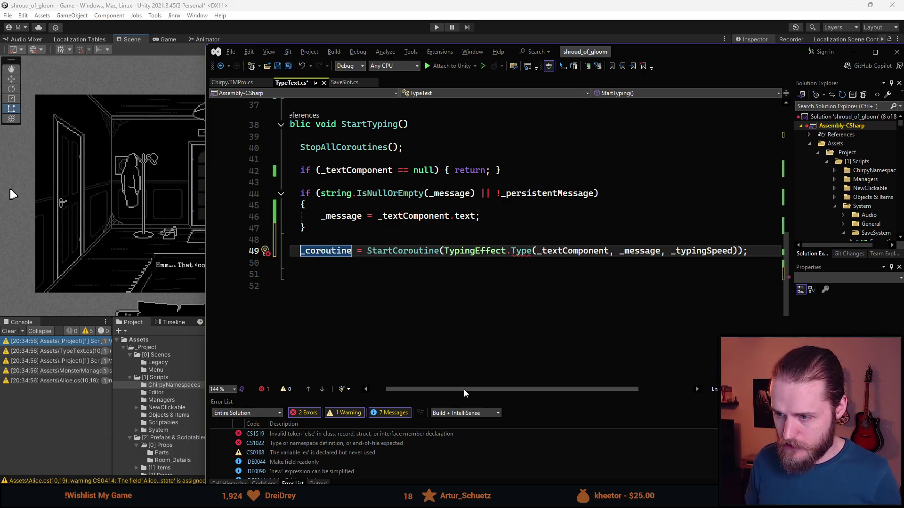
Drop the _typingSpeed argument from the TypingEffect.Type call, save, and switch to Unity.
left_click_drag(464, 389, 505, 390)
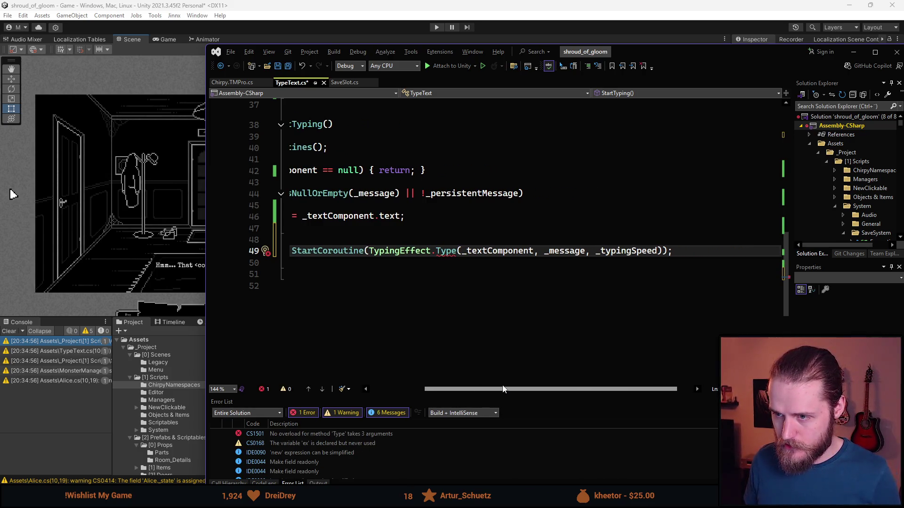
mouse_move(444, 250)
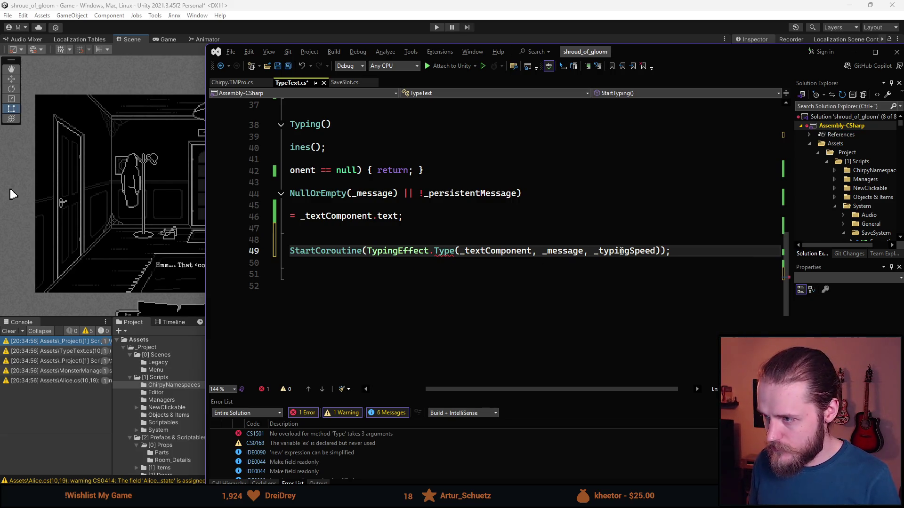
double_click(622, 251)
key("BackSpace")
key("BackSpace")
key("BackSpace")
key("ctrl+s")
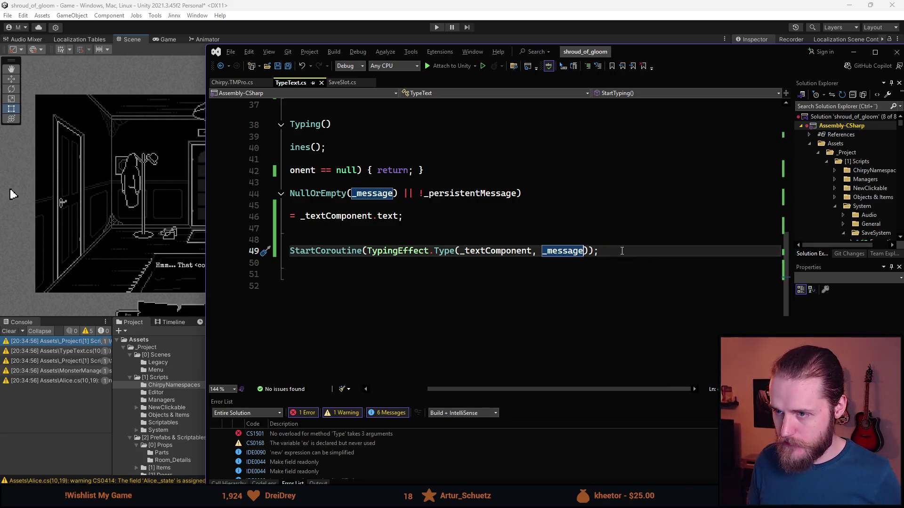
left_click_drag(499, 390, 441, 392)
scroll(417, 295, "up", 10)
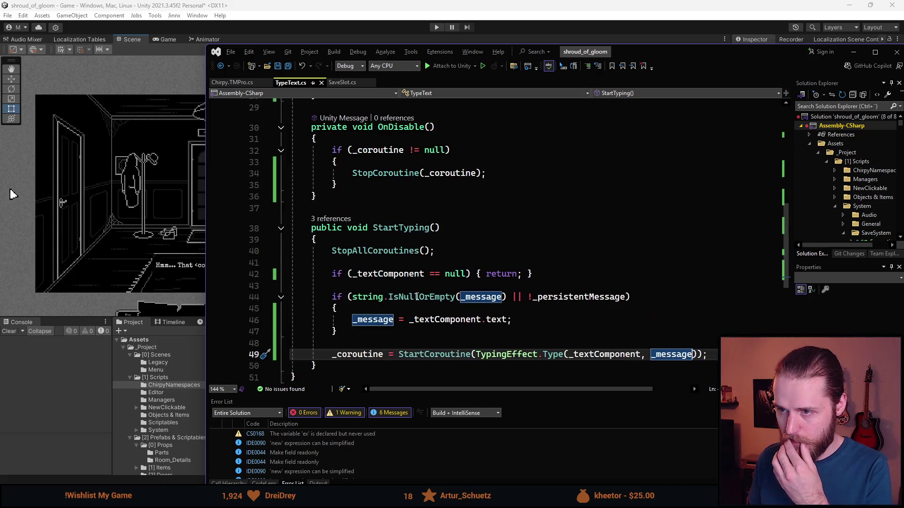
scroll(417, 295, "up", 2)
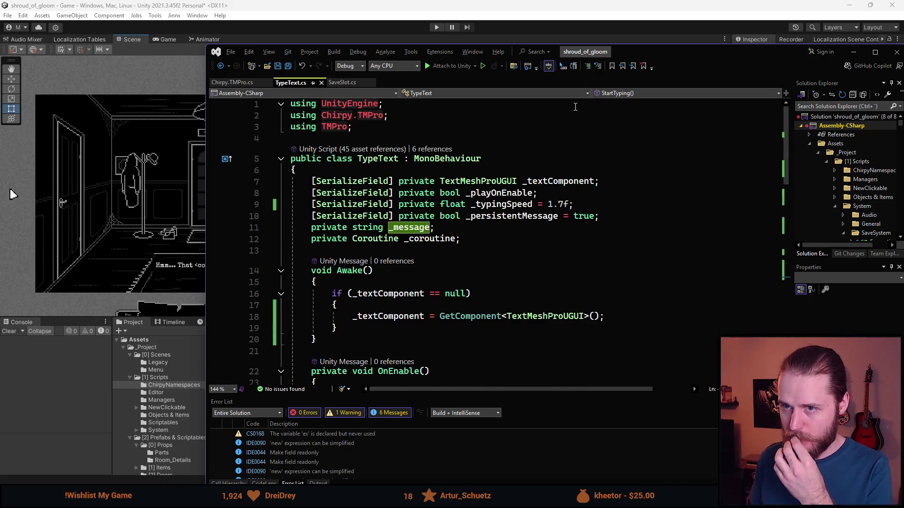
left_click(733, 40)
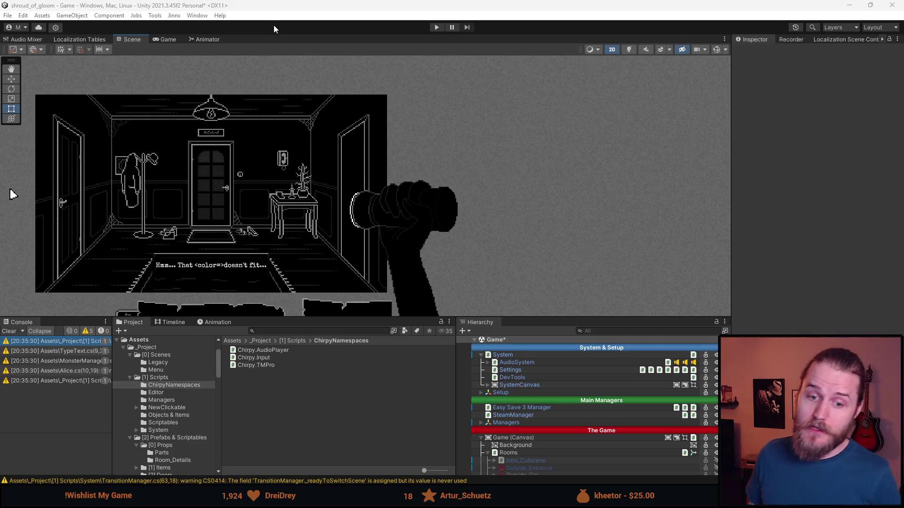
Clear the console warnings, save the scene, and enter Play mode with an enlarged Game view.
left_click(9, 331)
left_click_drag(277, 211, 350, 208)
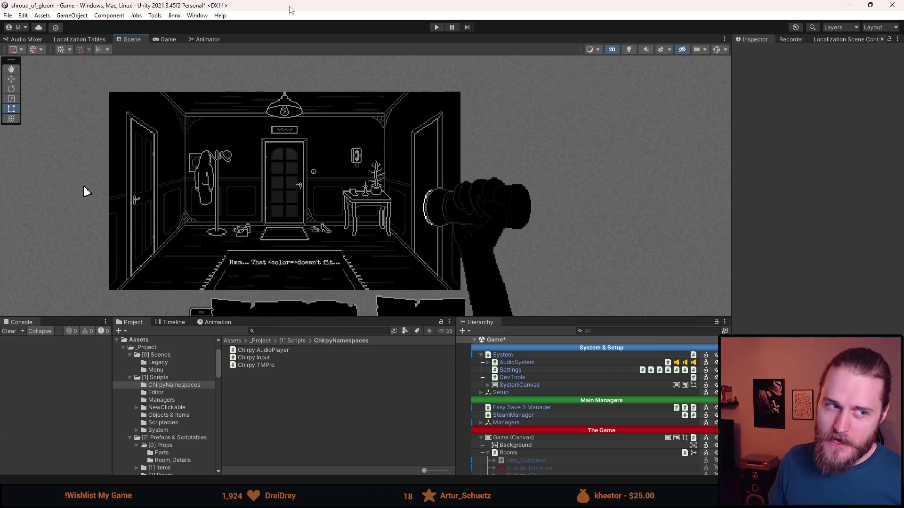
key("ctrl+s")
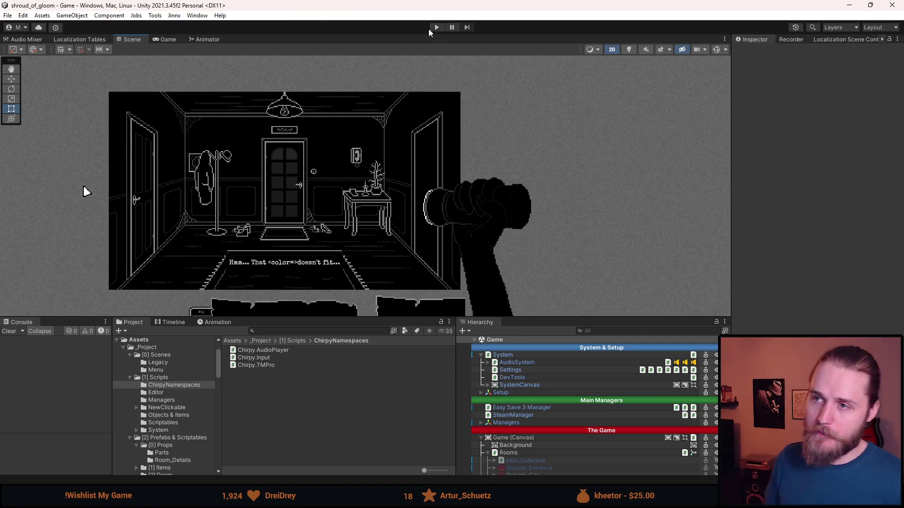
left_click(435, 27)
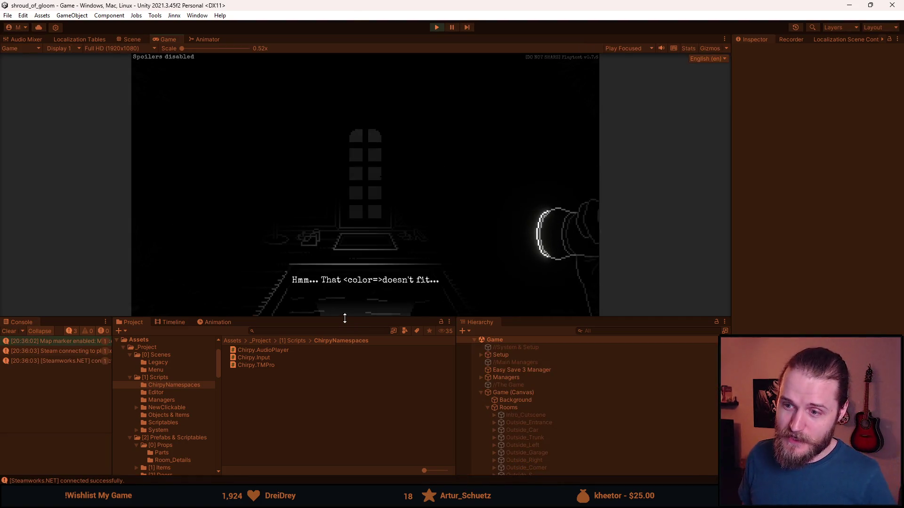
left_click_drag(343, 318, 335, 418)
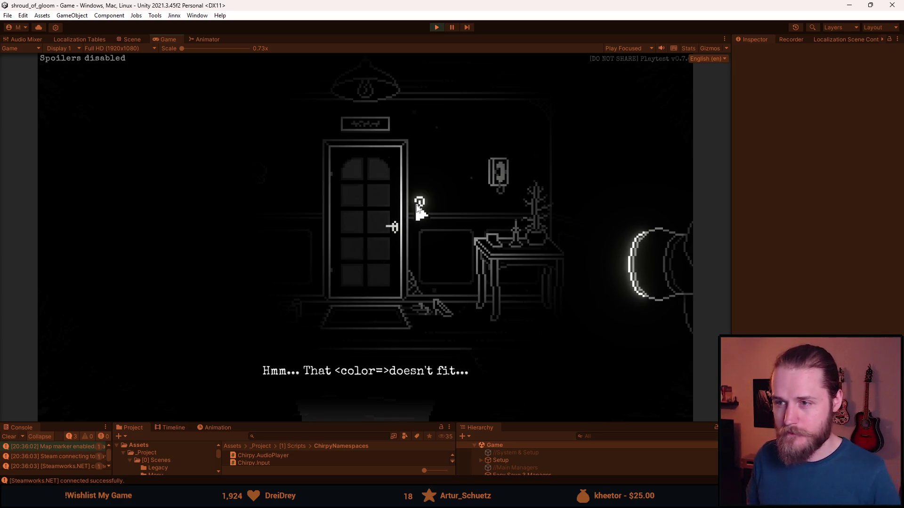
Trigger the sign above the door three times to watch the toast type, then stop play.
left_click(378, 133)
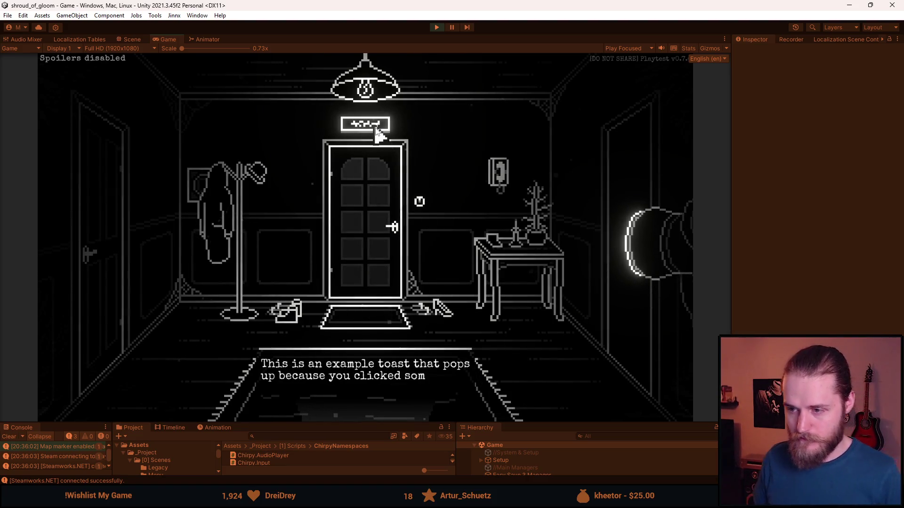
left_click(377, 133)
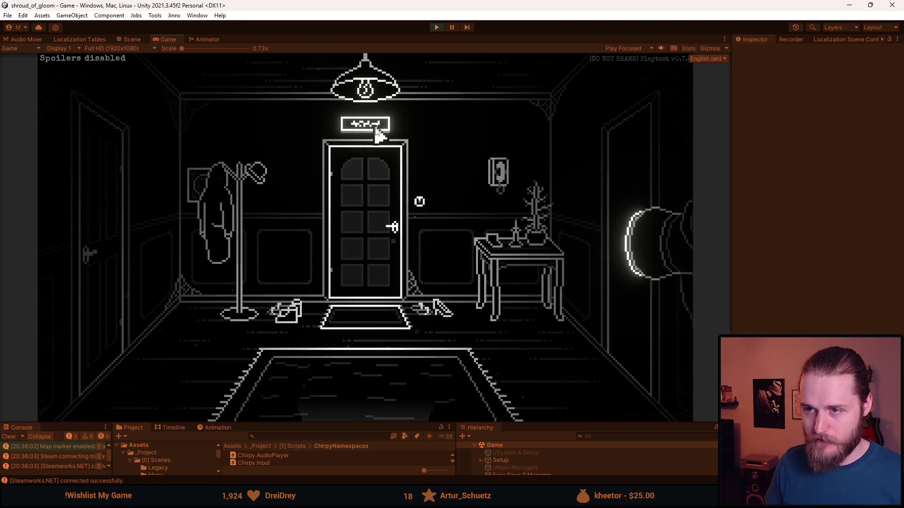
mouse_move(95, 334)
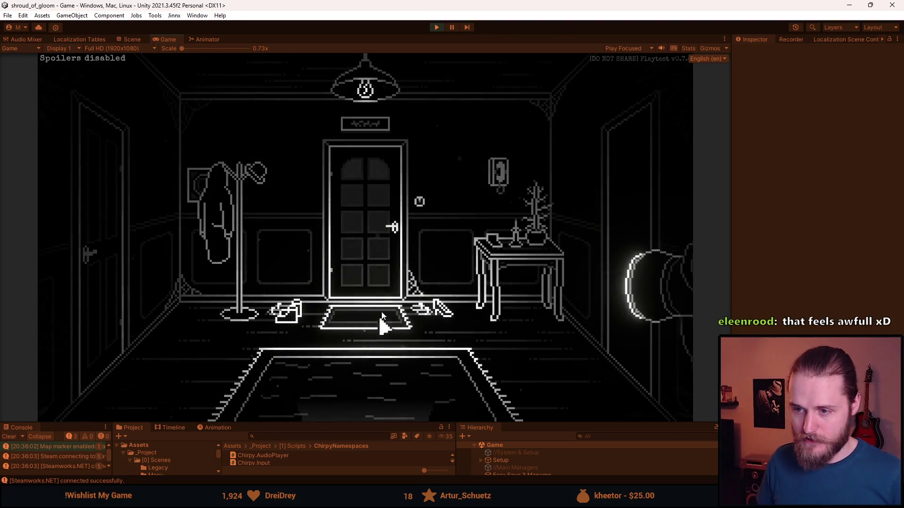
left_click(365, 130)
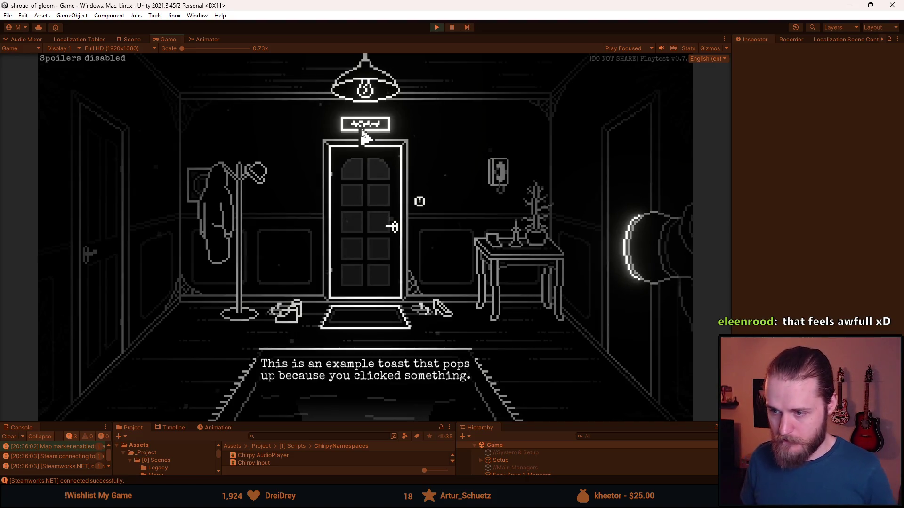
left_click(436, 27)
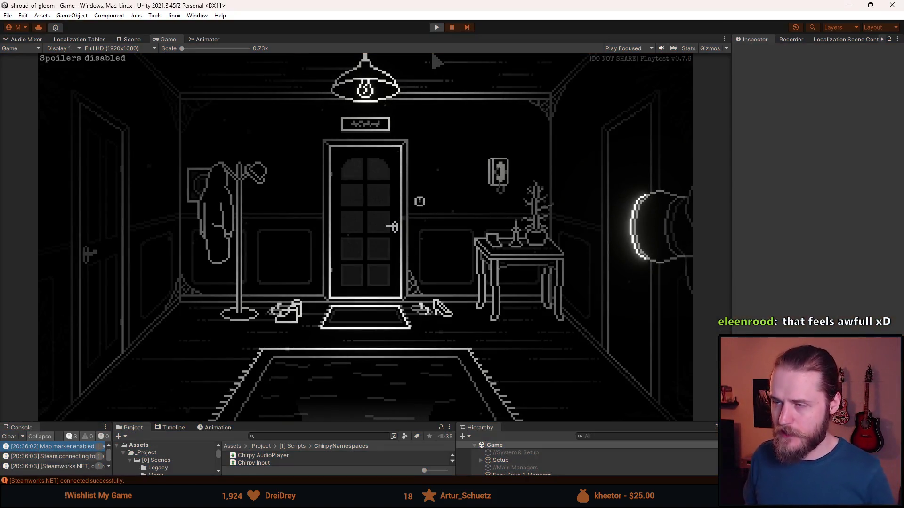
key("alt+Tab")
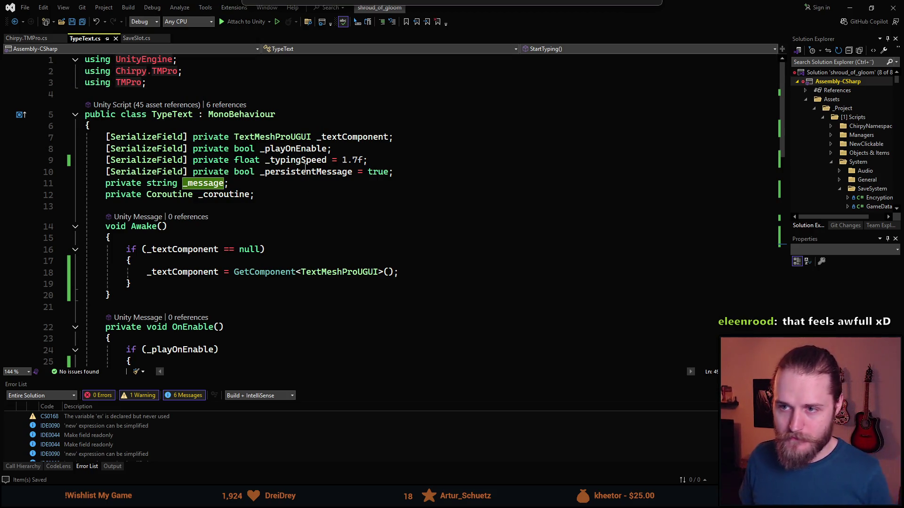
In Chirpy.TMPro.cs, change the typing speed from 0.05 to 0.02.
left_click(303, 161)
key("Down")
scroll(302, 179, "down", 8)
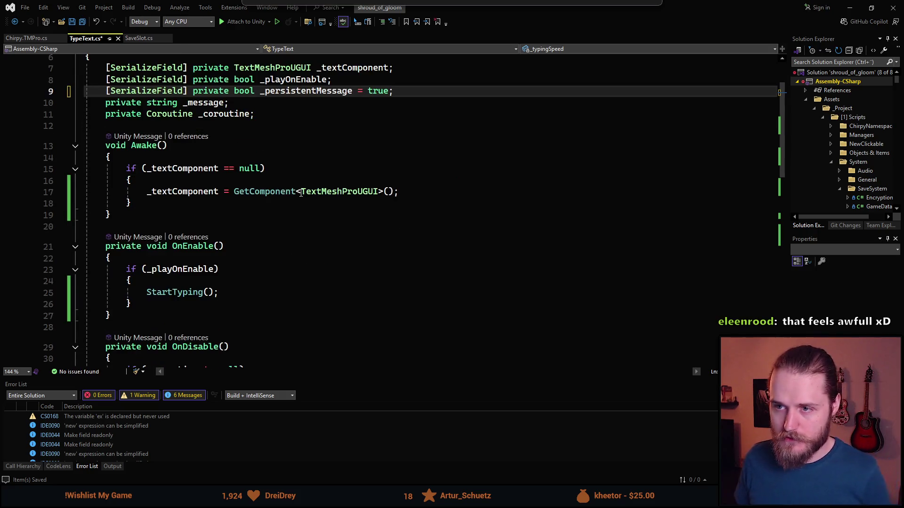
scroll(301, 188, "down", 2)
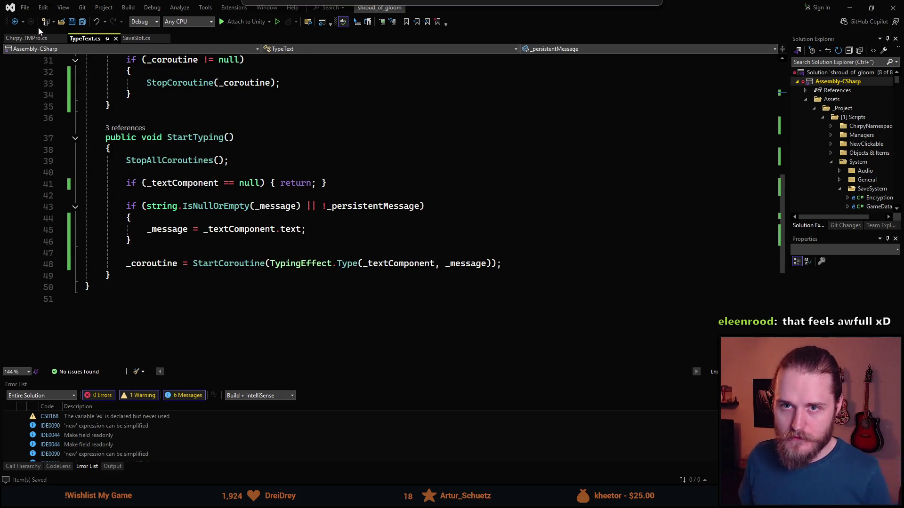
left_click(28, 38)
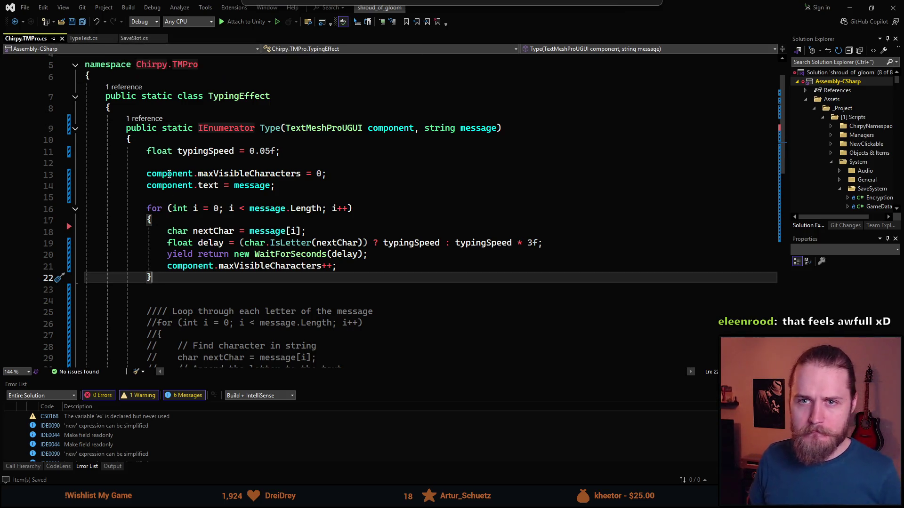
scroll(248, 230, "up", 1)
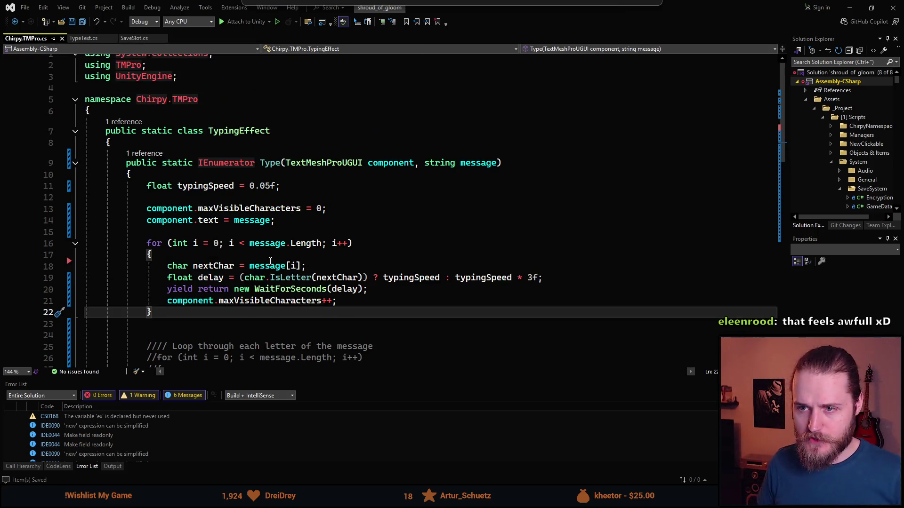
left_click(272, 185)
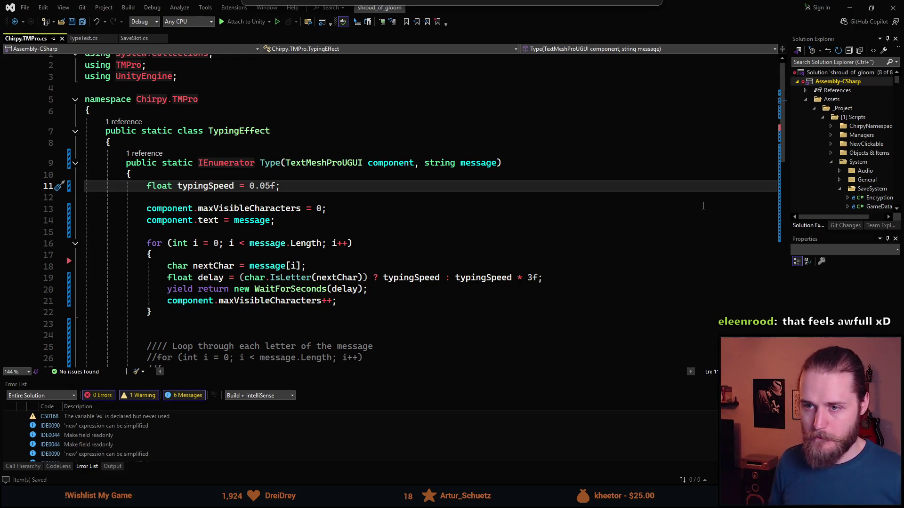
key("BackSpace")
type("2")
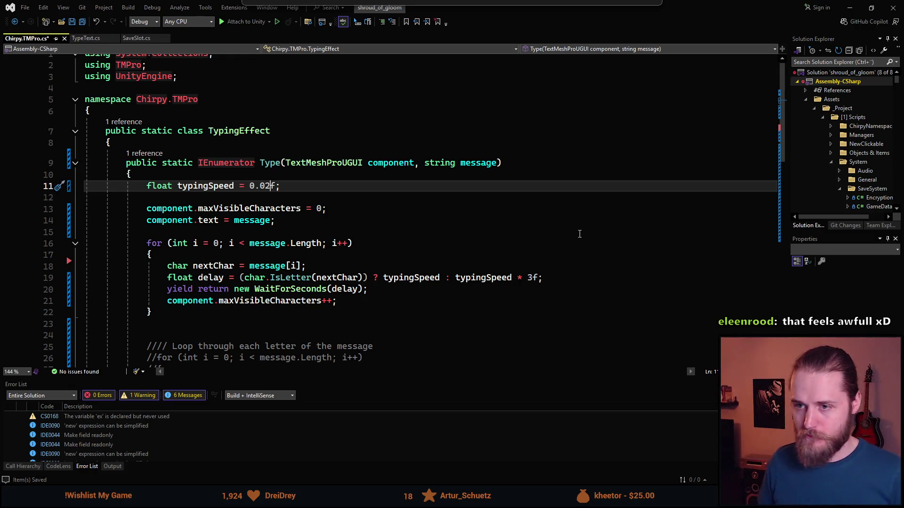
Change the non-letter delay multiplier from 3f to 1.5f, save, and return to Unity.
left_click(527, 281)
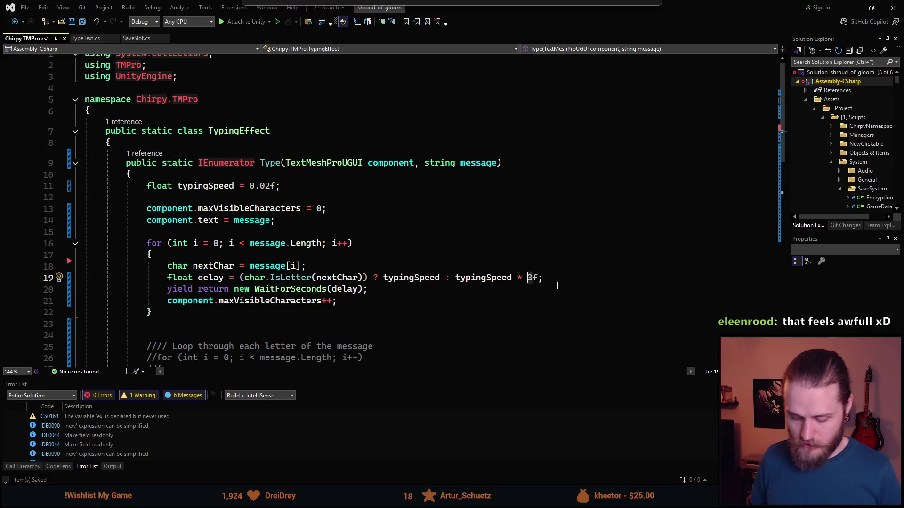
key("Delete")
type("1.5")
key("ctrl+s")
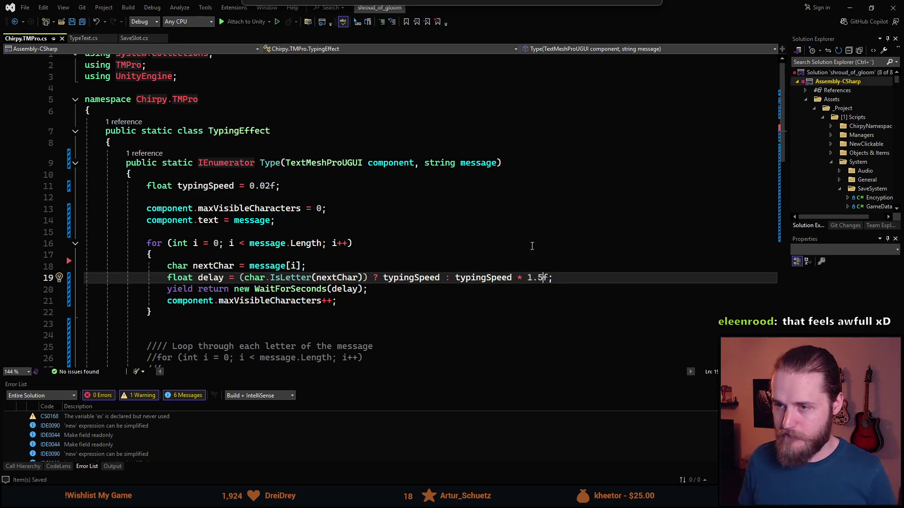
key("alt+Tab")
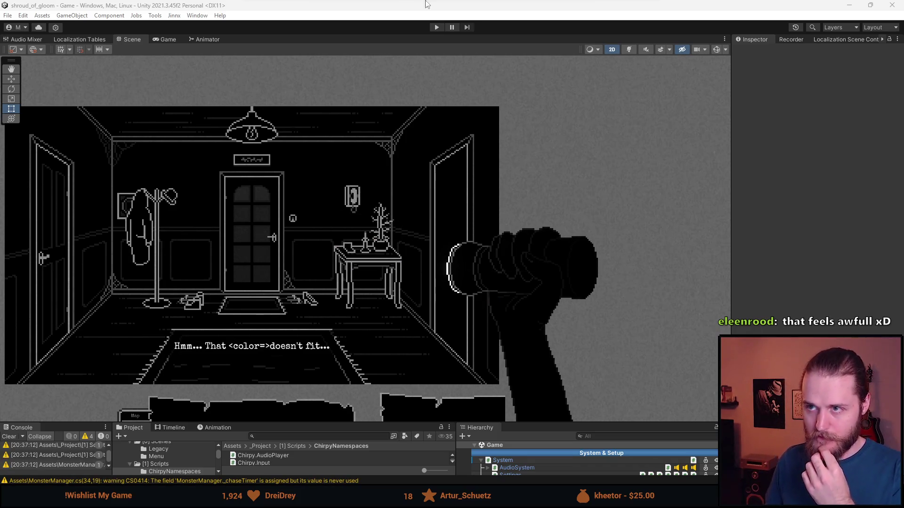
Enter Play mode from the Unity toolbar after the scripts reload.
left_click(436, 27)
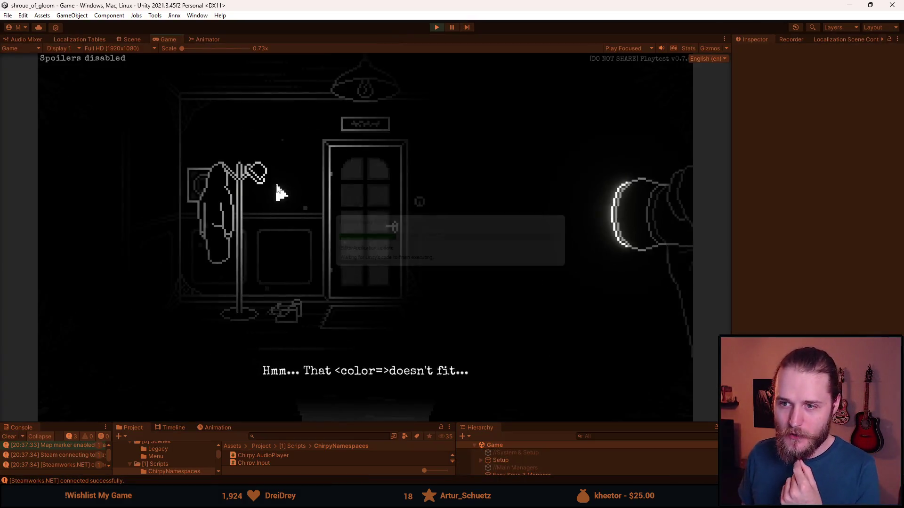
Replay the example toast several times, moving through doors and back to the hallway.
left_click(374, 132)
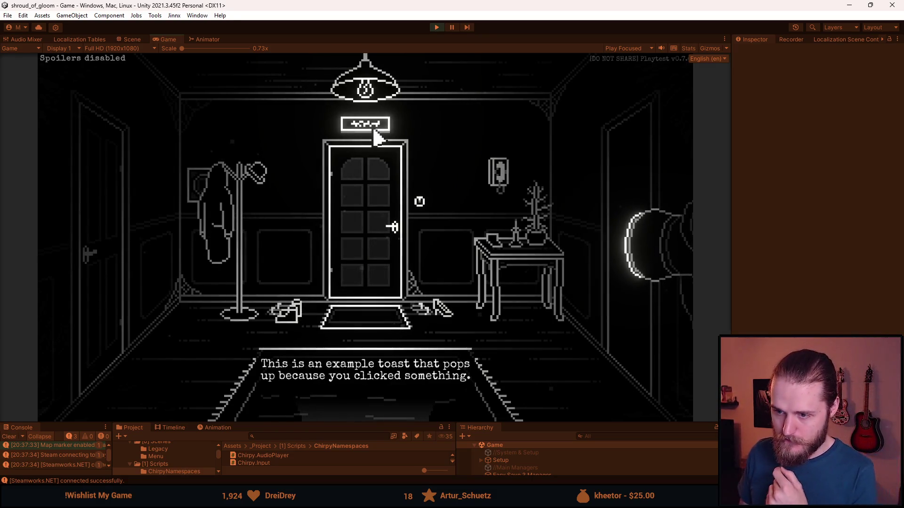
left_click(375, 132)
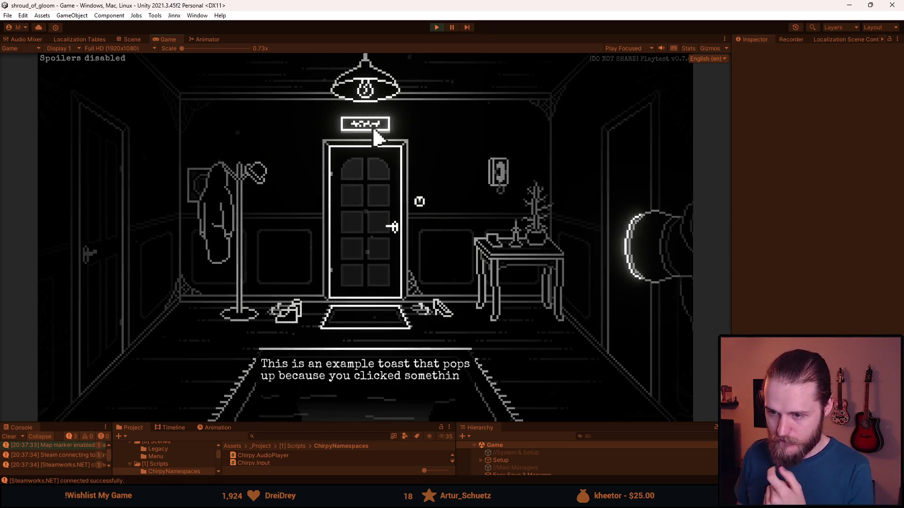
left_click(375, 132)
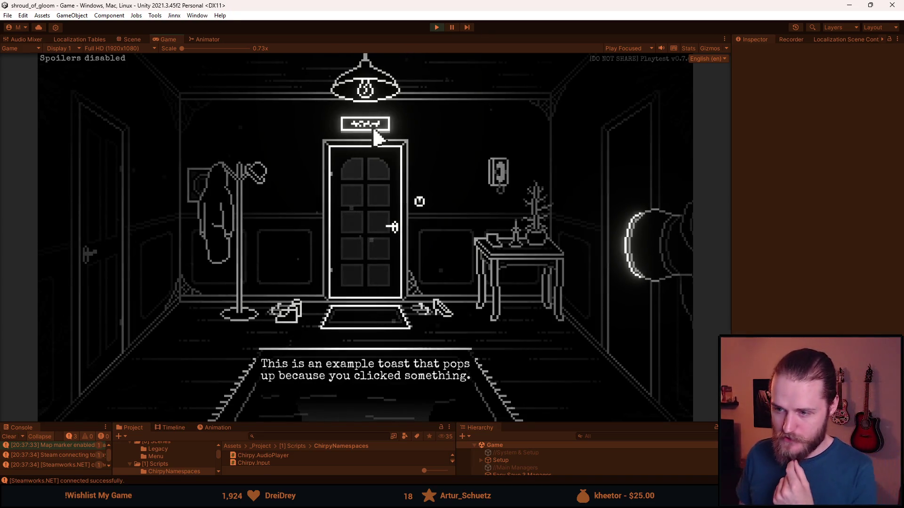
left_click(377, 146)
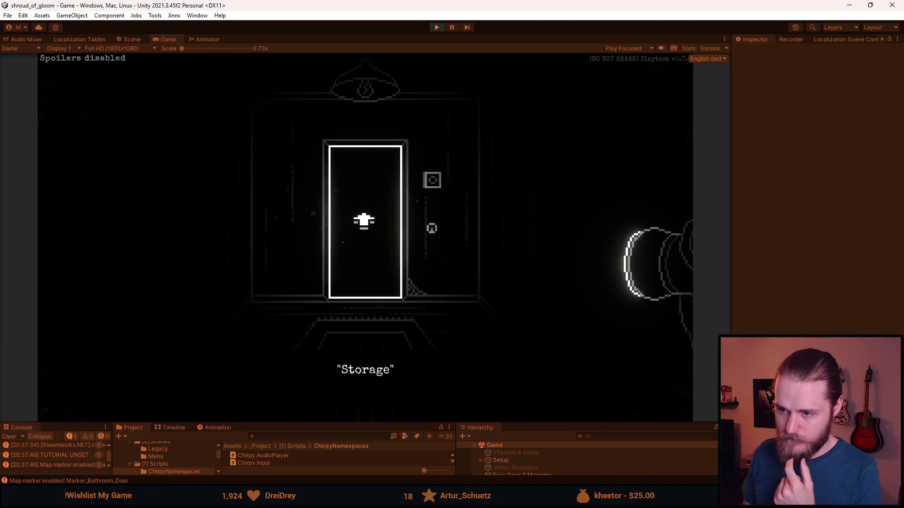
left_click(364, 221)
left_click(370, 125)
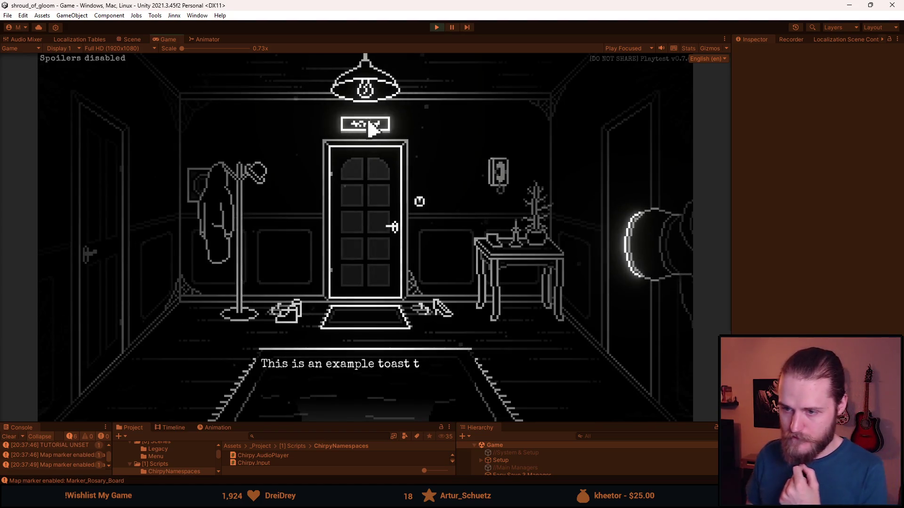
left_click(369, 413)
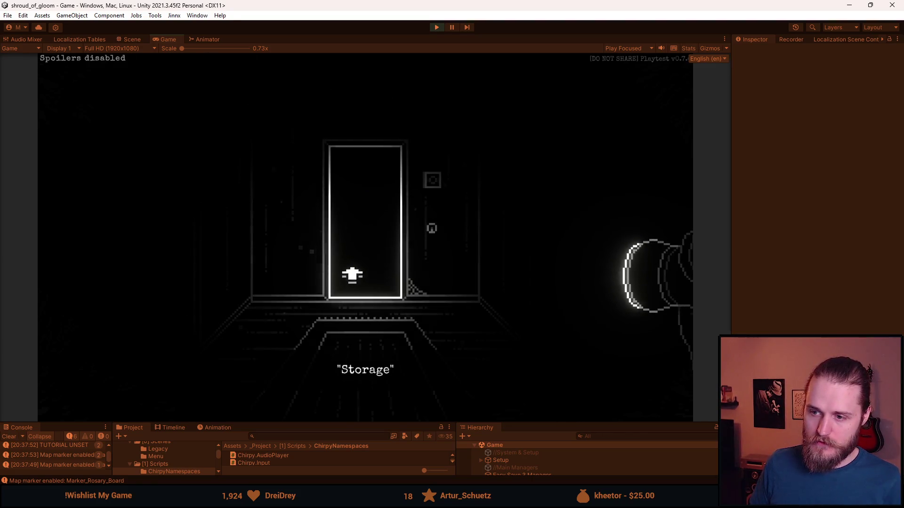
left_click(353, 273)
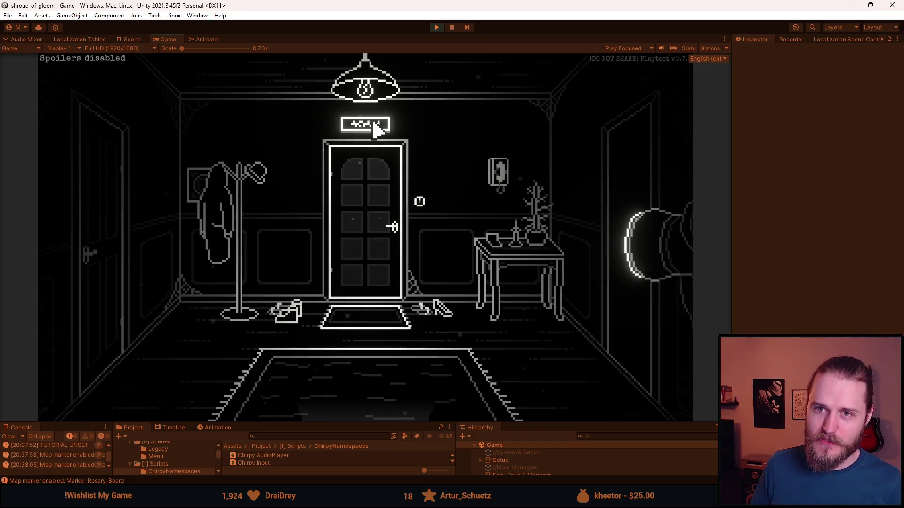
Restart the toast twice more, show the 'Storage' door caption, then stop play mode.
left_click(377, 129)
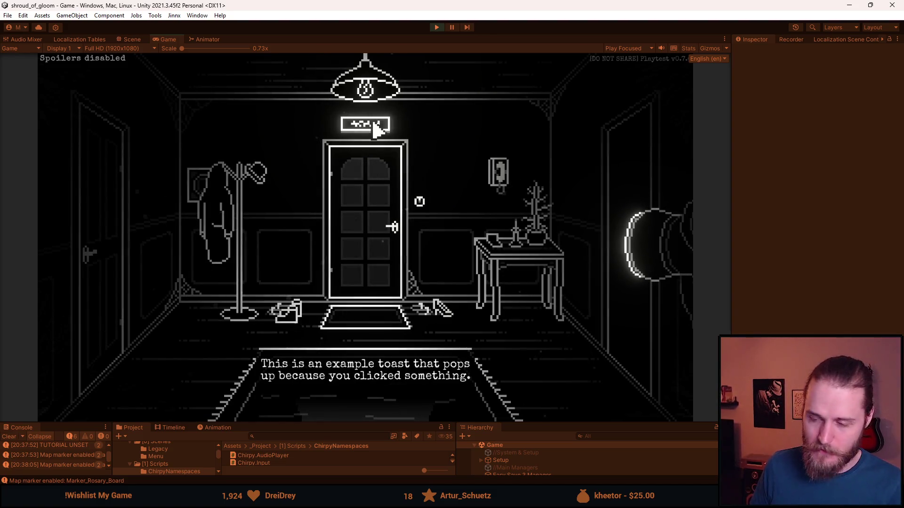
left_click(374, 125)
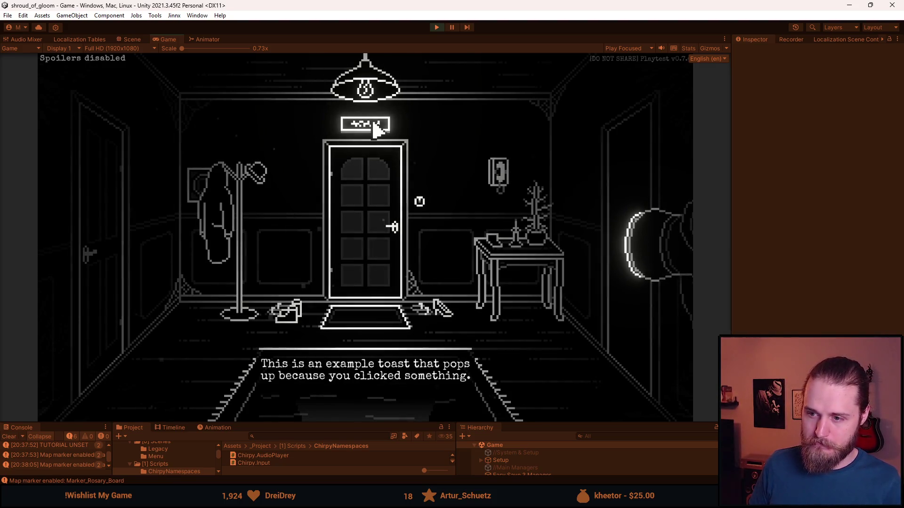
left_click(374, 125)
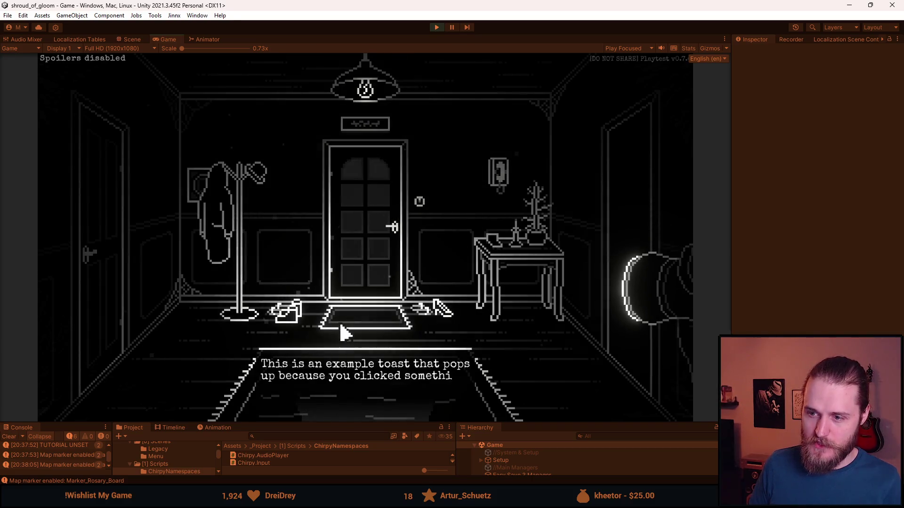
left_click(369, 408)
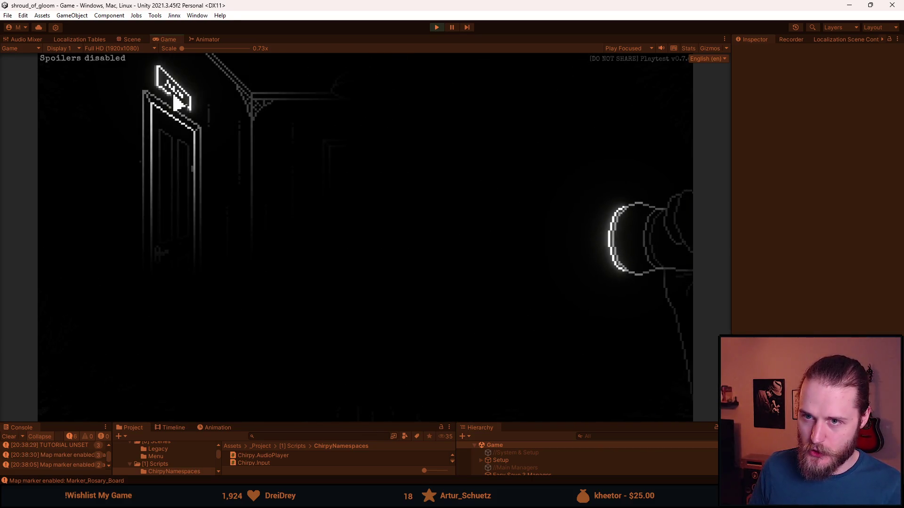
left_click(178, 98)
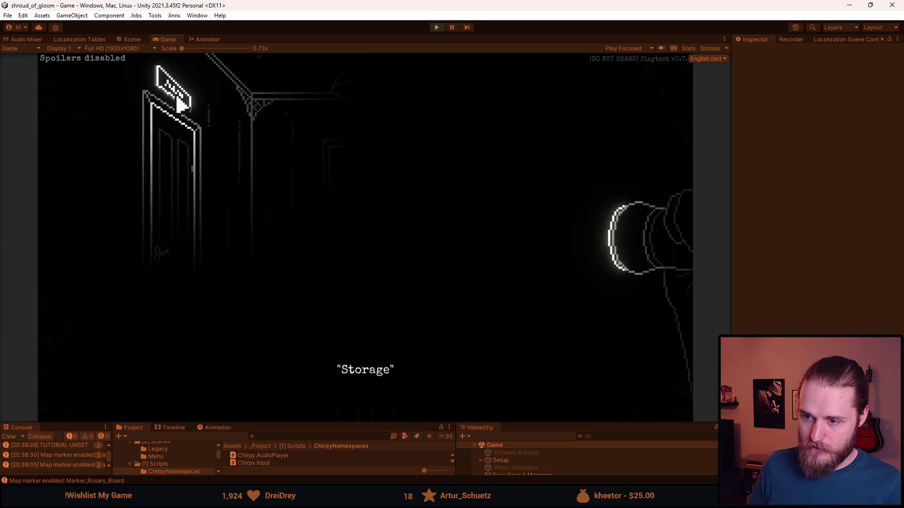
left_click(179, 102)
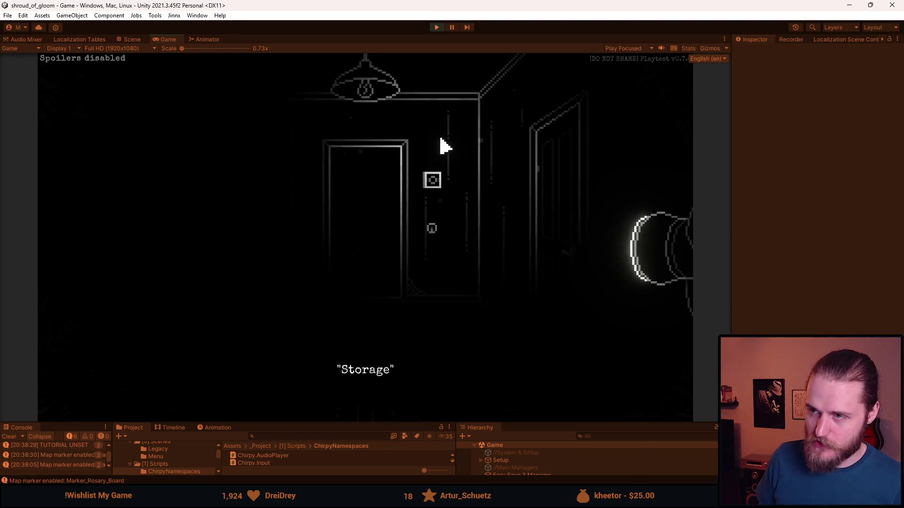
key("ctrl+p")
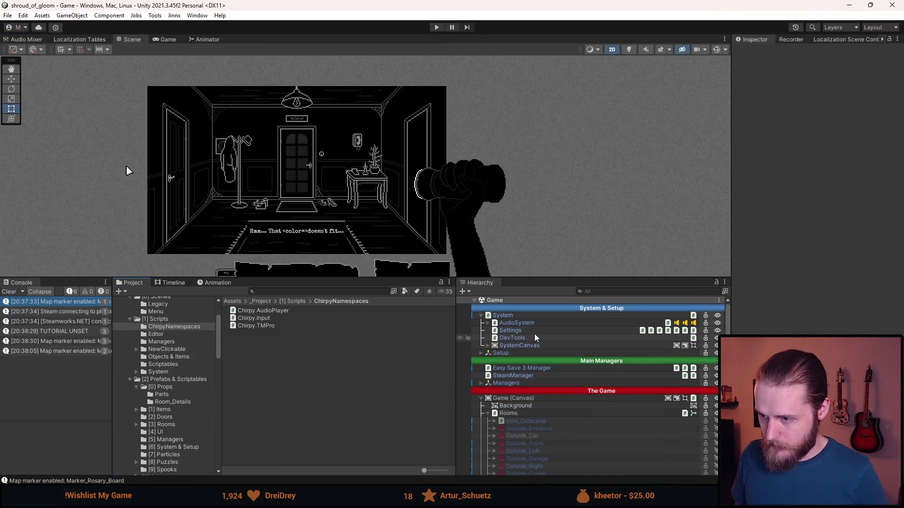
Find the AudioLibrary object under AudioSystem and open its AudioLibrary.cs script in Visual Studio.
left_click(535, 333)
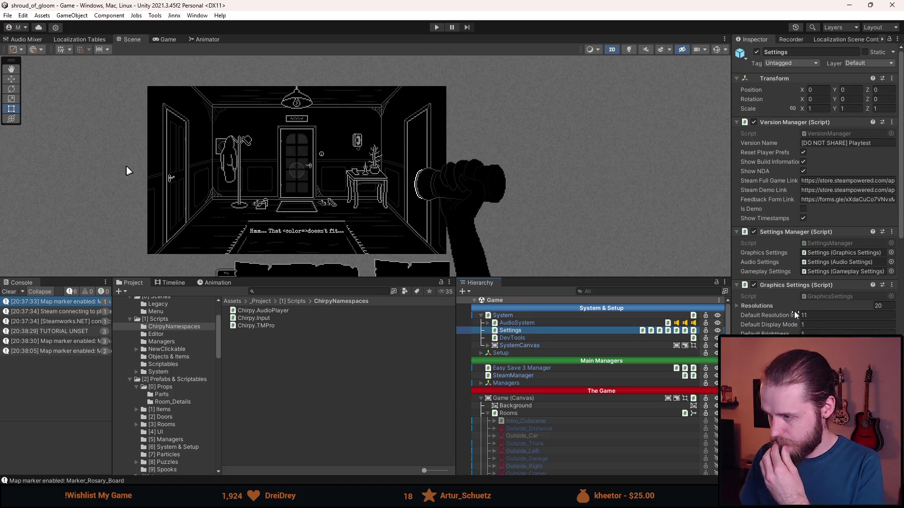
scroll(763, 234, "down", 3)
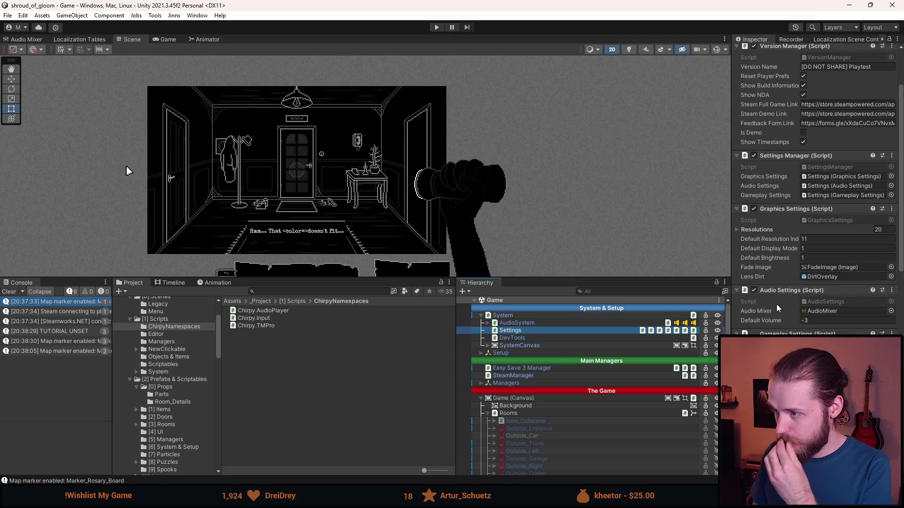
scroll(764, 235, "down", 9)
left_click(494, 324)
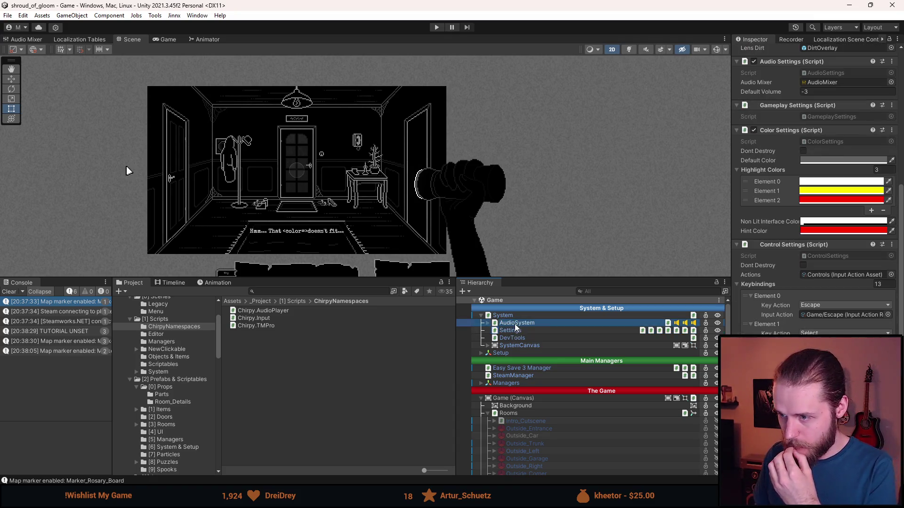
left_click(487, 323)
left_click(535, 345)
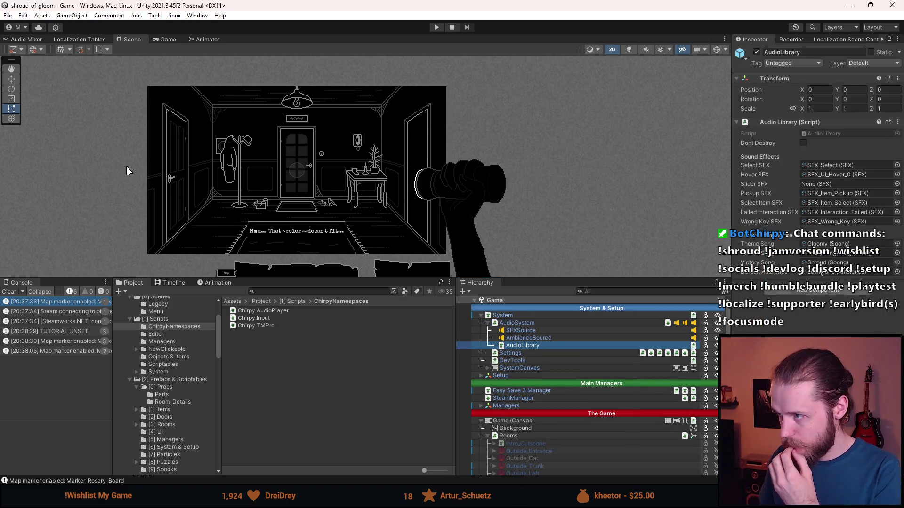
left_click(828, 134)
double_click(828, 134)
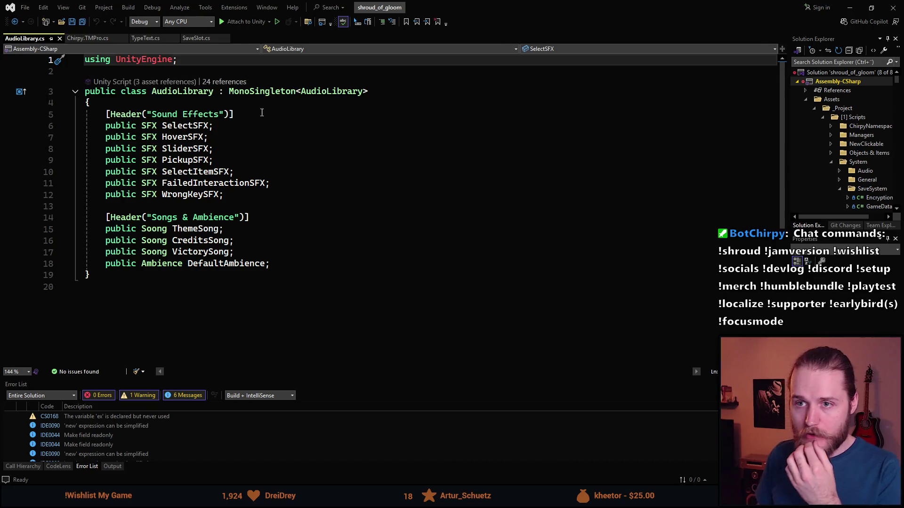
Add a [Header("Typing SFX")] line below the DefaultAmbience field.
left_click(346, 269)
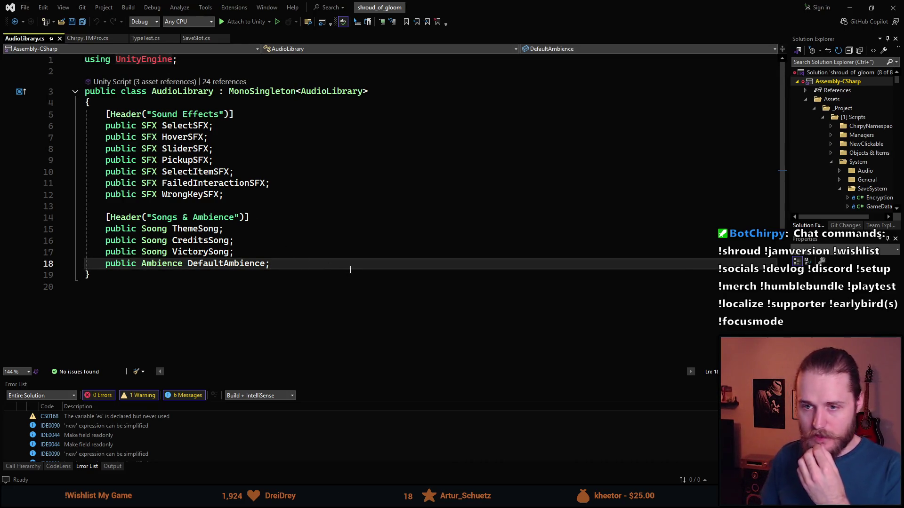
key("Return")
key("Return")
type("[")
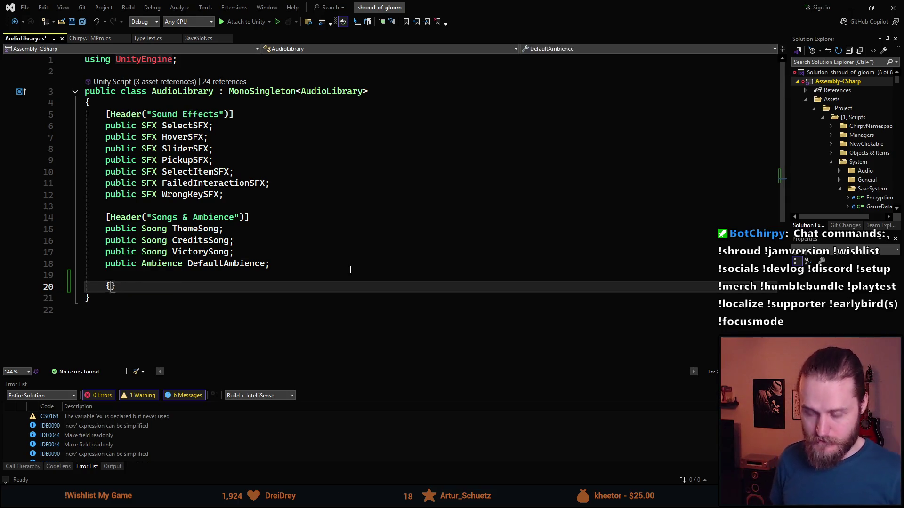
type("Header(\"T")
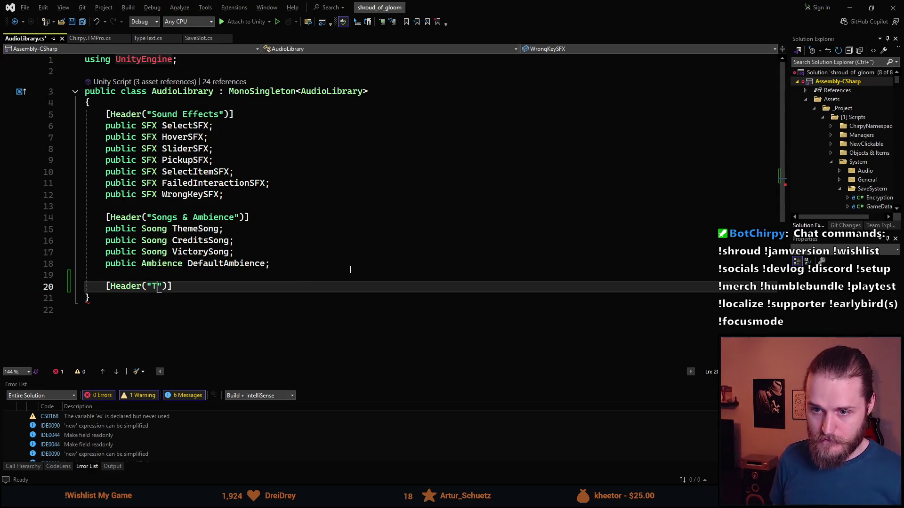
type("ypingEffec")
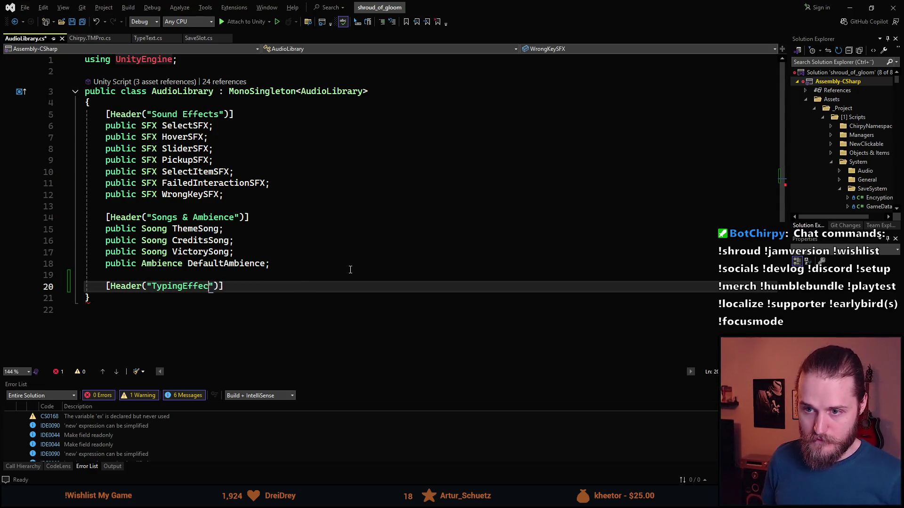
type("ts")
key("BackSpace")
key("BackSpace")
key("BackSpace")
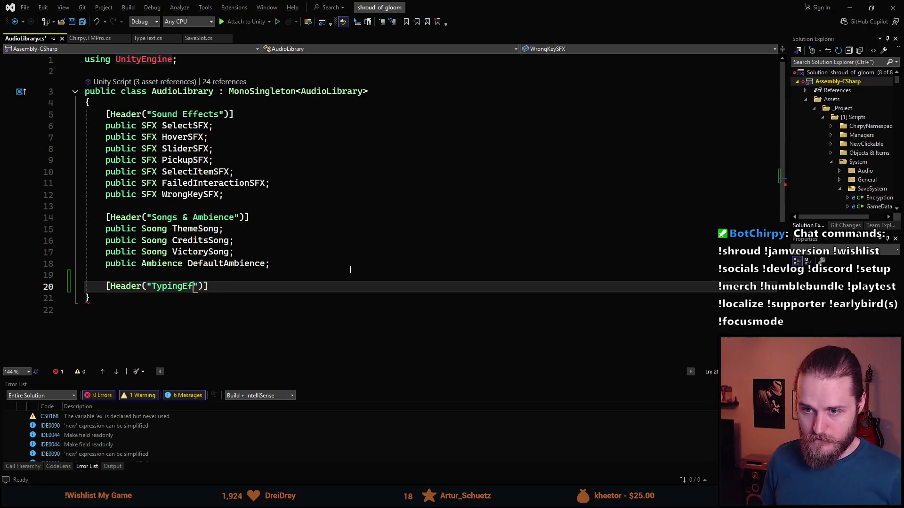
type("SFX")
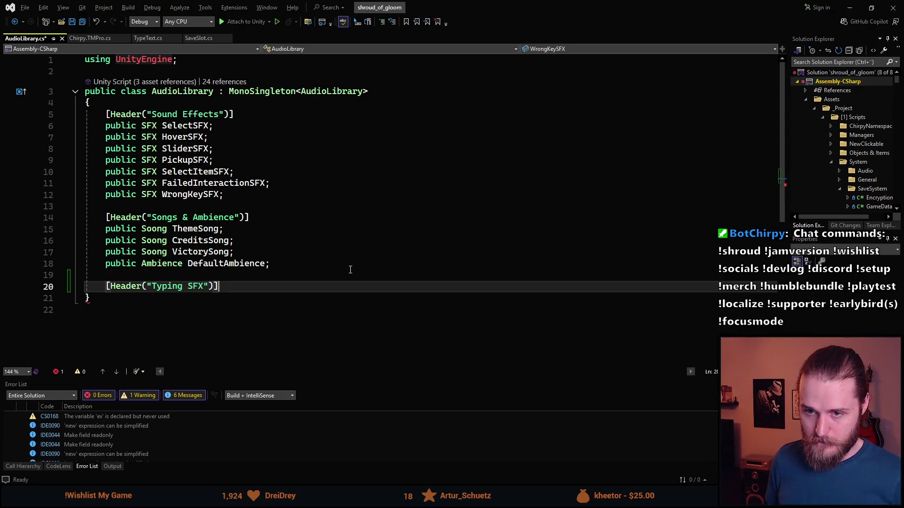
key("End")
Declare a public SFX[] TypingSFX array field under the new header.
key("Return")
type("publi")
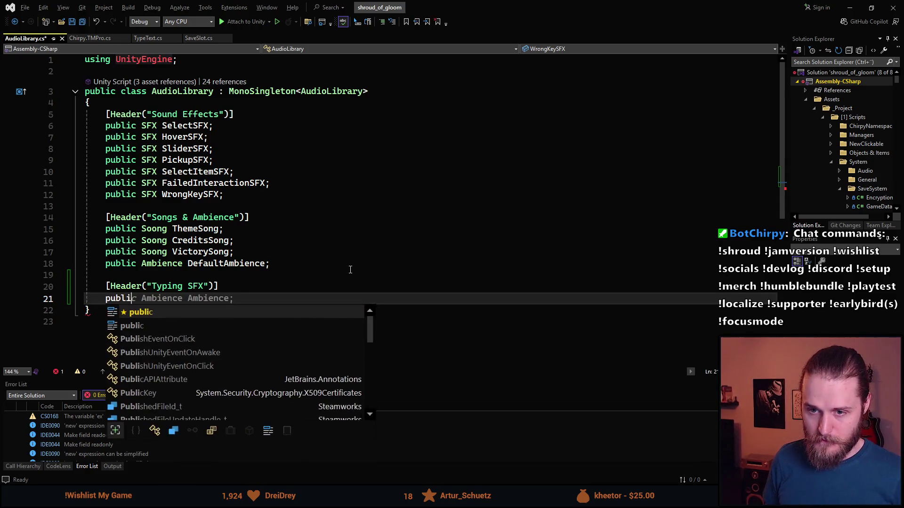
type("c SFX")
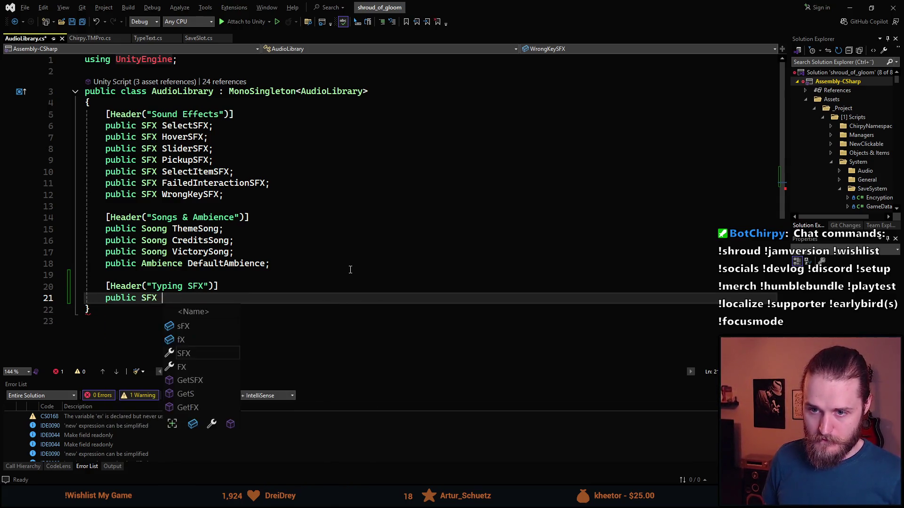
type("[] _")
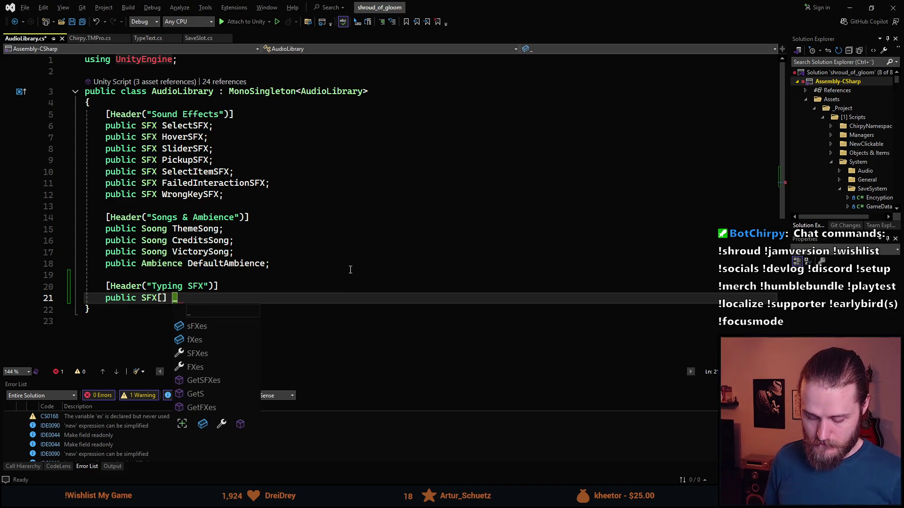
type("t")
key("BackSpace")
key("BackSpace")
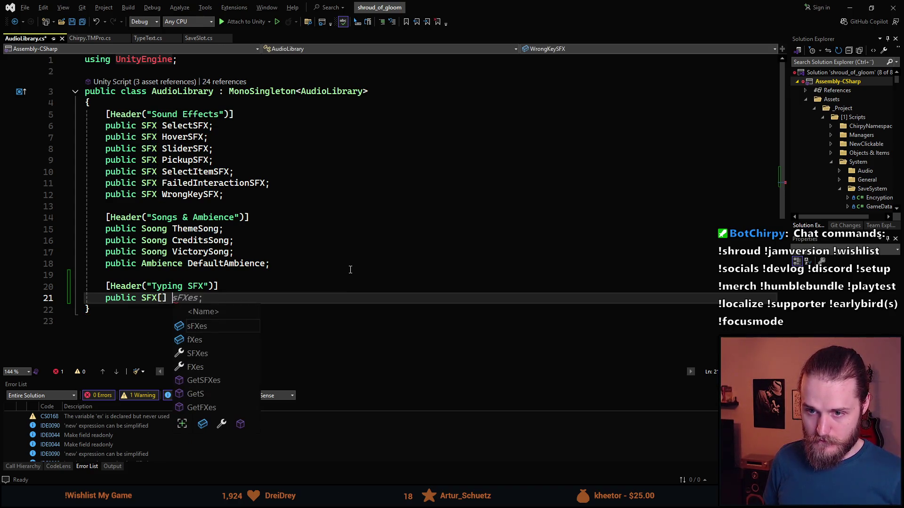
type("Typin")
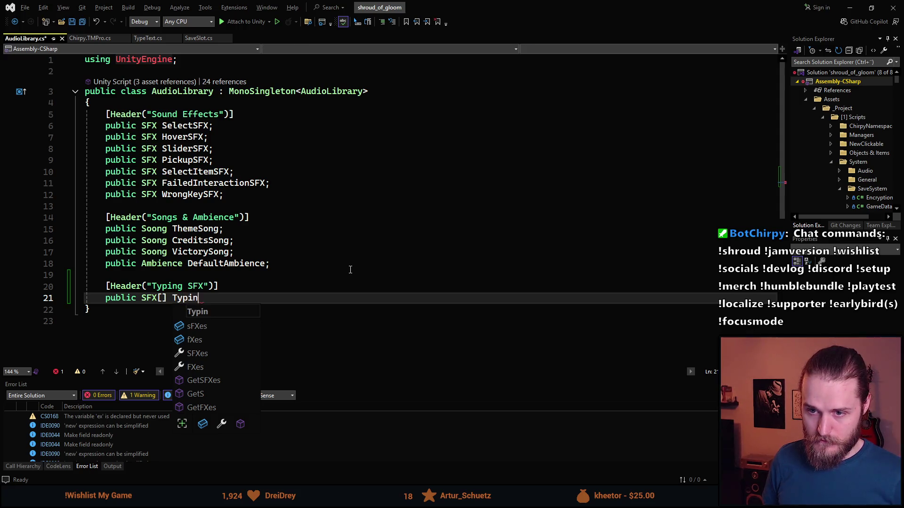
type("gSFX;")
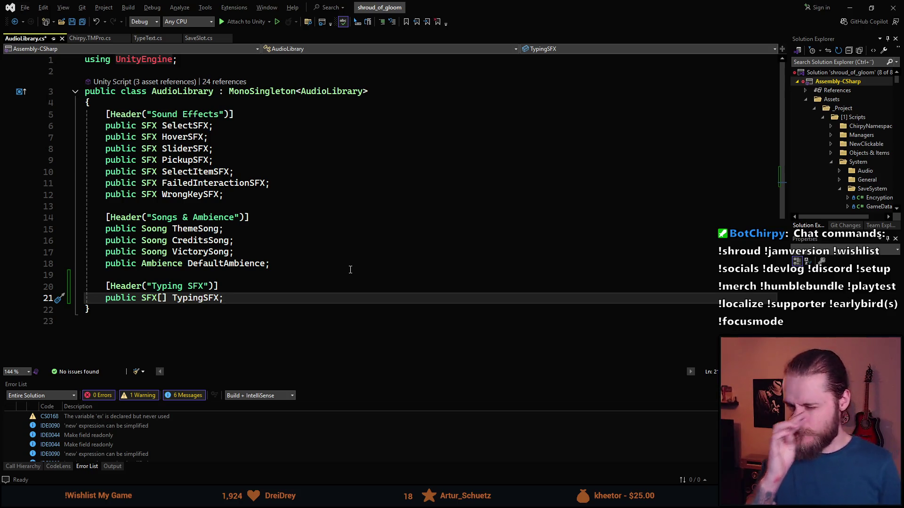
key("Return")
key("Return")
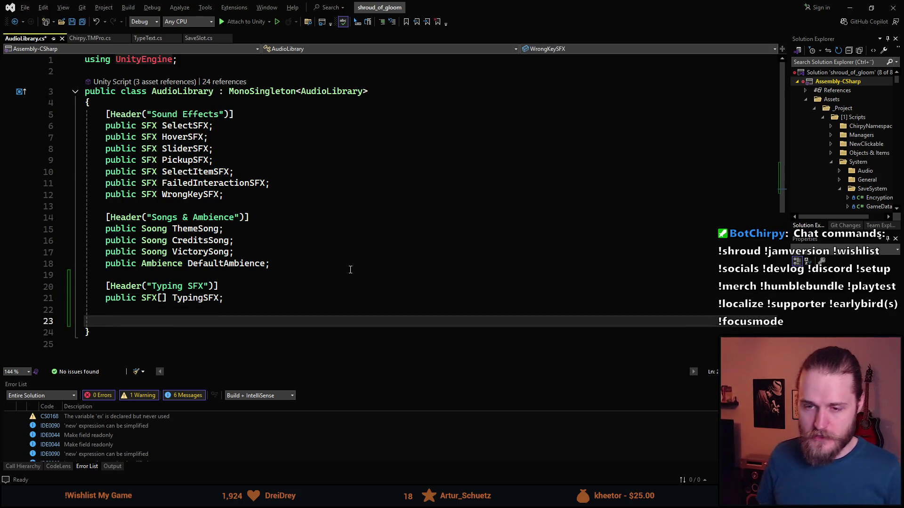
Draft a public void PlayRandomTypingSFX() method with an opening brace.
type("public ")
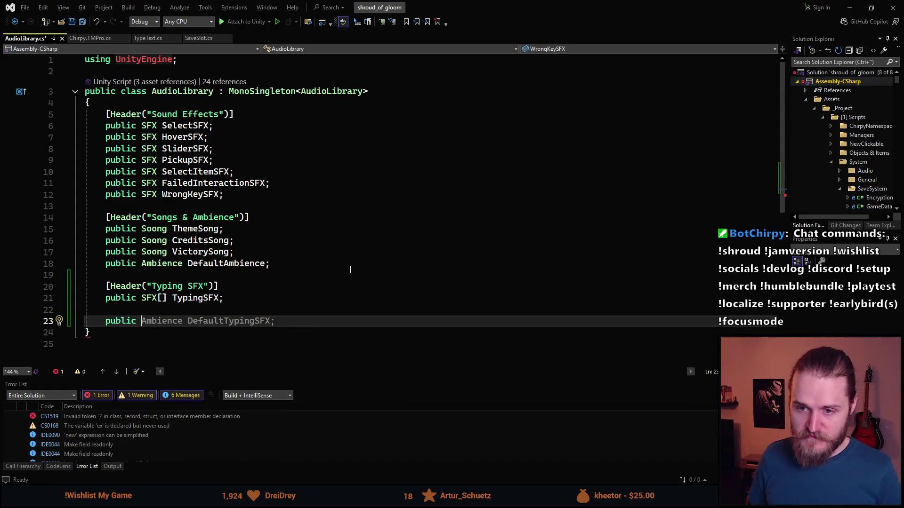
type("PlayRandomTyp")
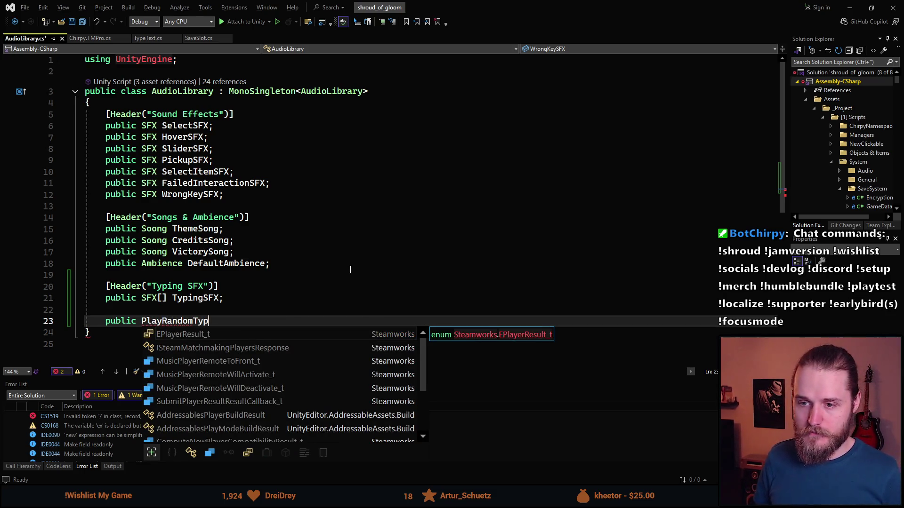
type("iongSF")
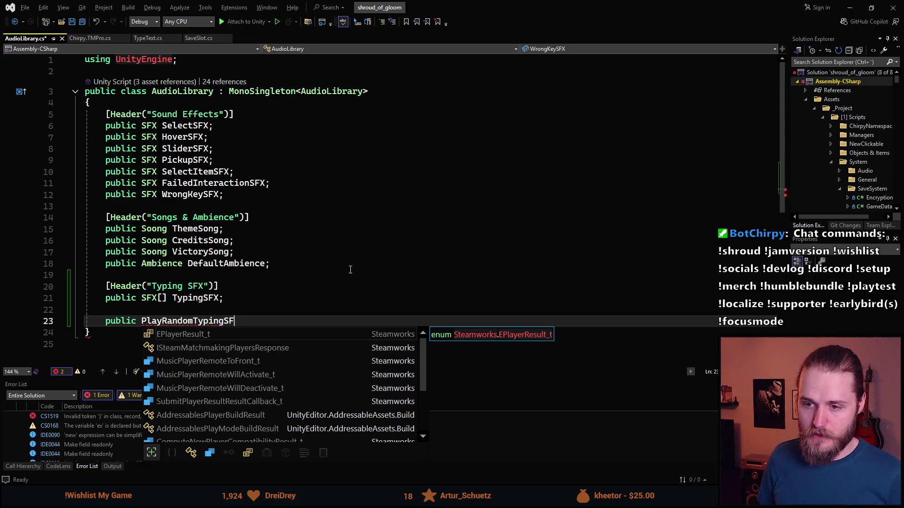
type("X()")
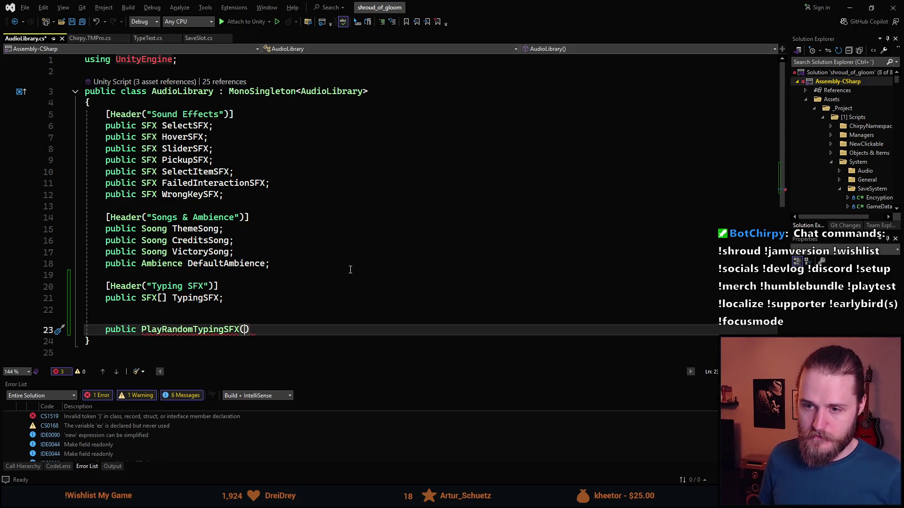
key("ctrl+Left")
key("ctrl+Left")
type("void")
key("End")
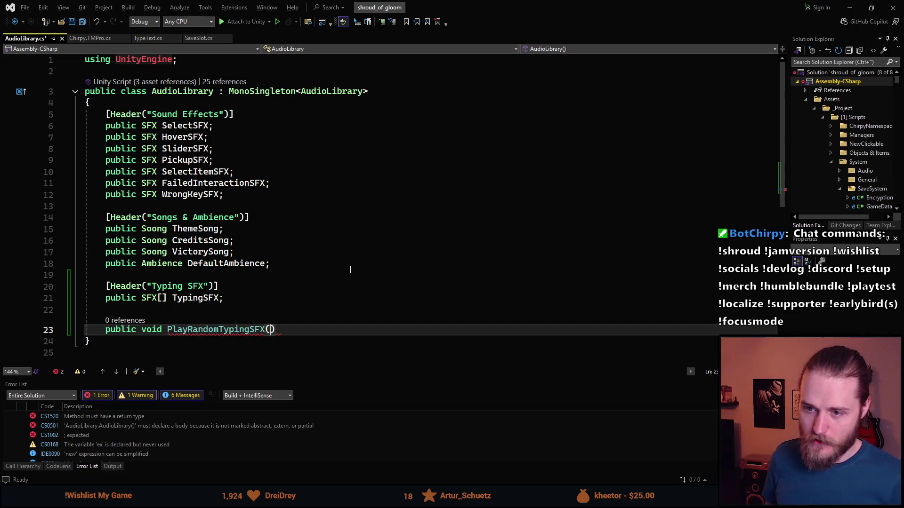
key("Return")
type("{")
key("Return")
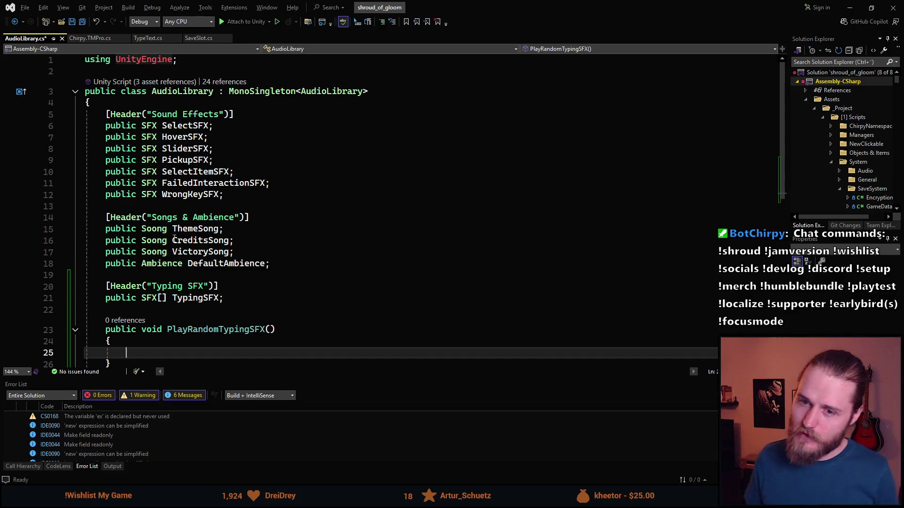
Start the method body with an AudioPlayer.Play call using code completion.
scroll(175, 240, "down", 2)
scroll(197, 273, "down", 1)
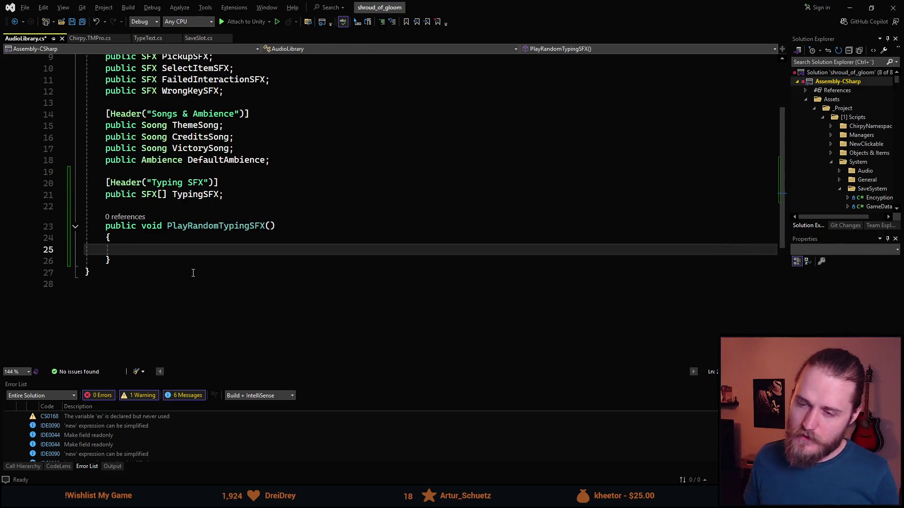
scroll(212, 278, "up", 1)
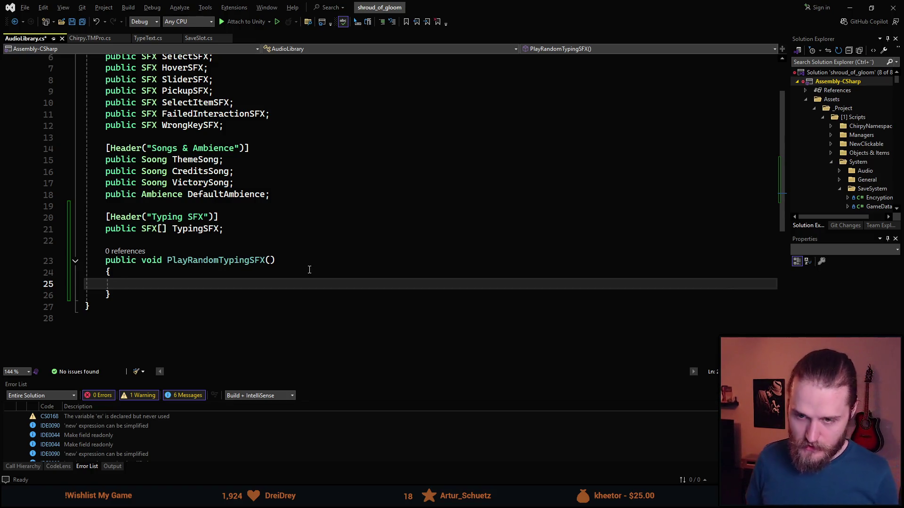
key("ctrl+space")
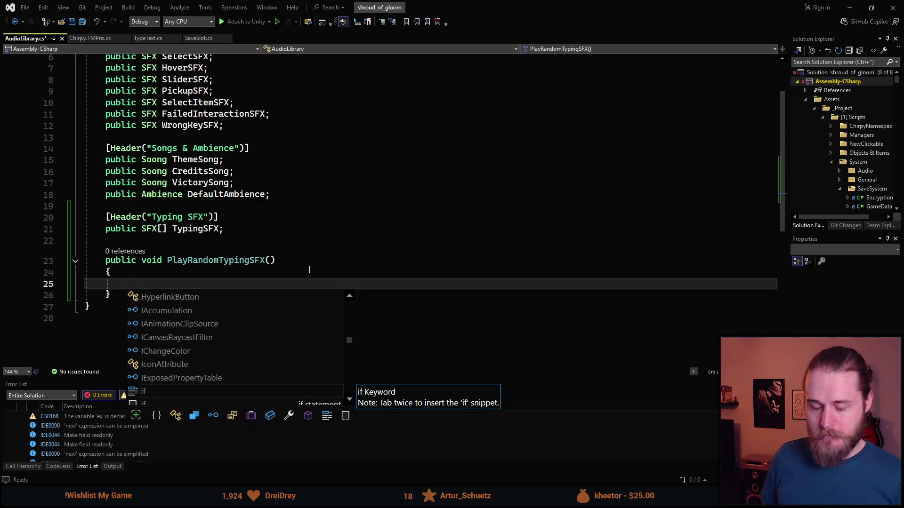
type("AudioPlayer")
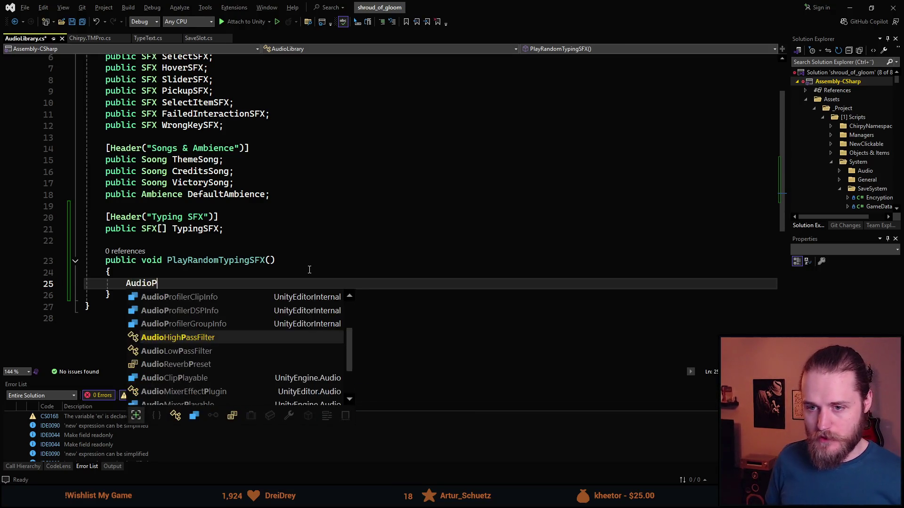
key("Tab")
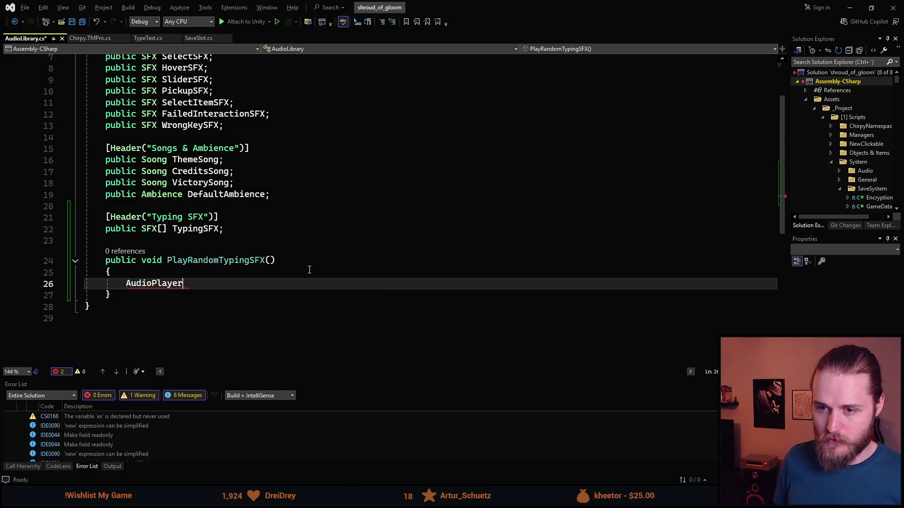
type(".")
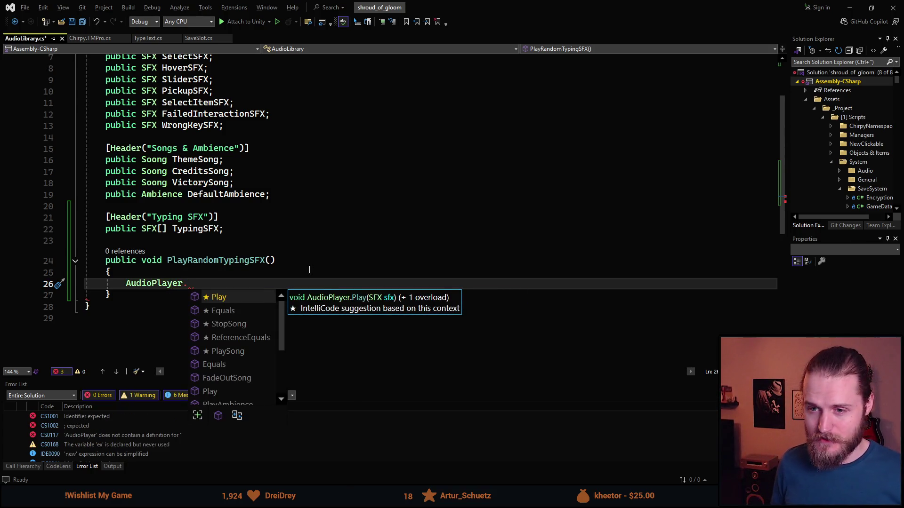
key("Tab")
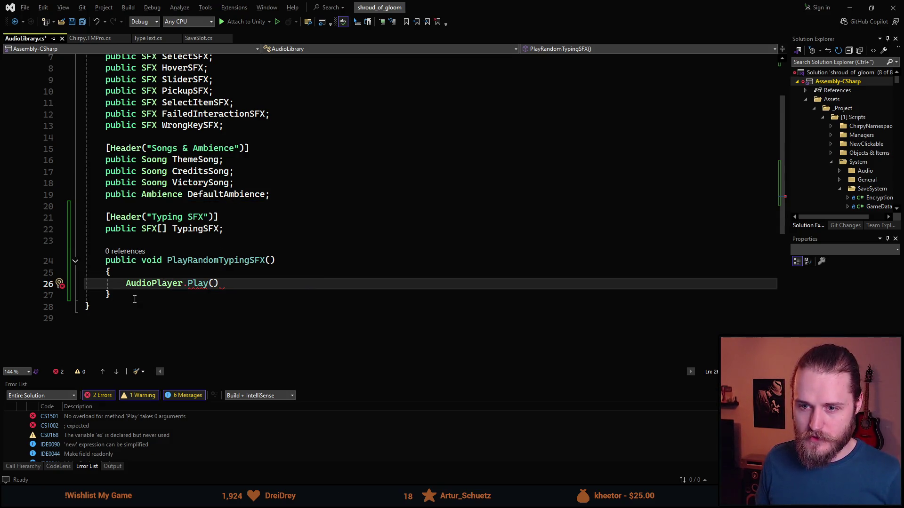
Remove the unfinished method, save AudioLibrary.cs, and switch to Chirpy.TMPro.cs.
key("ctrl+z")
key("ctrl+z")
key("ctrl+z")
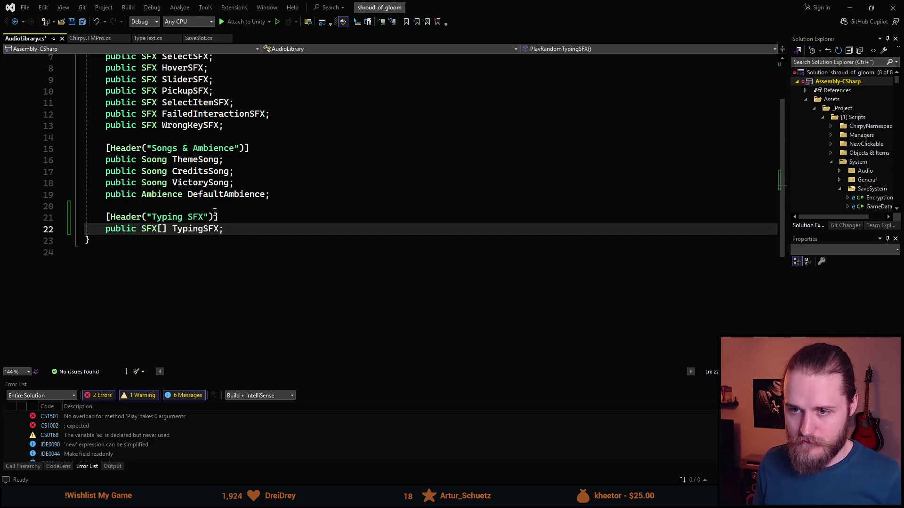
key("ctrl+s")
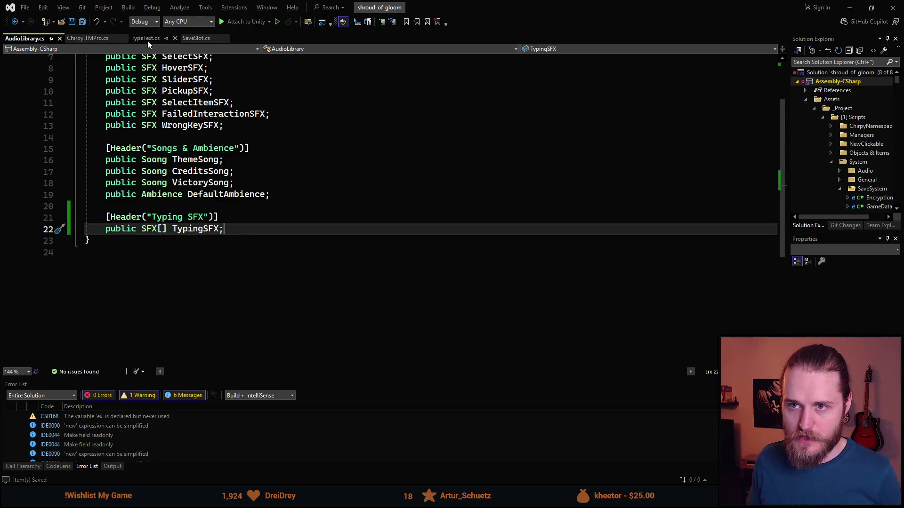
left_click(87, 37)
Add an if () line after the maxVisibleCharacters increment in the typing loop.
scroll(306, 259, "down", 2)
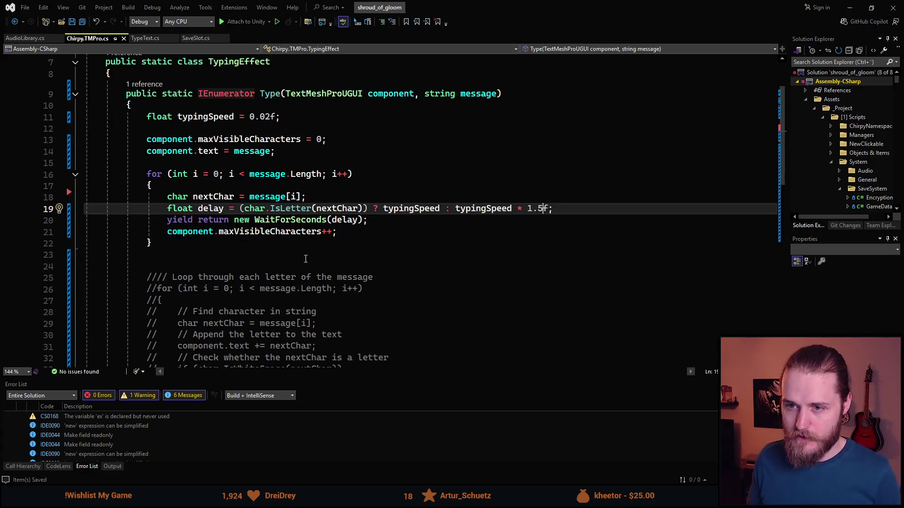
left_click(384, 230)
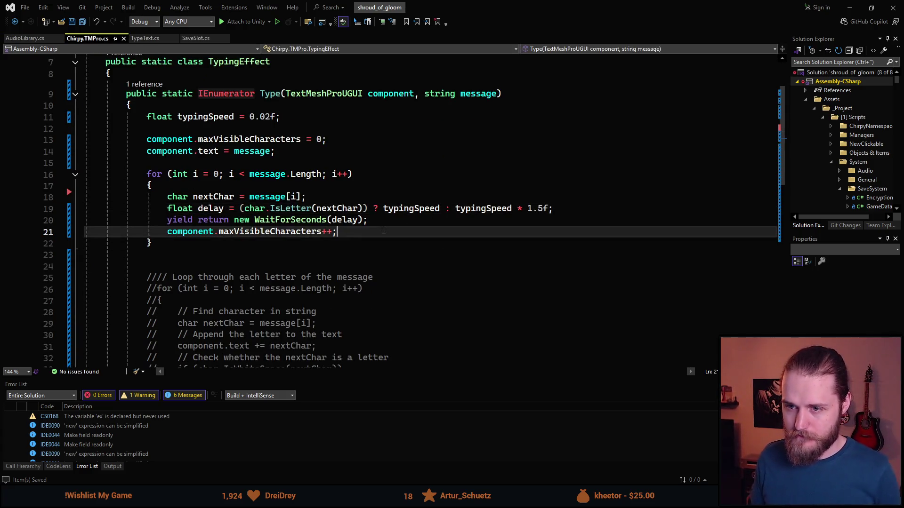
key("Return")
type("if ()")
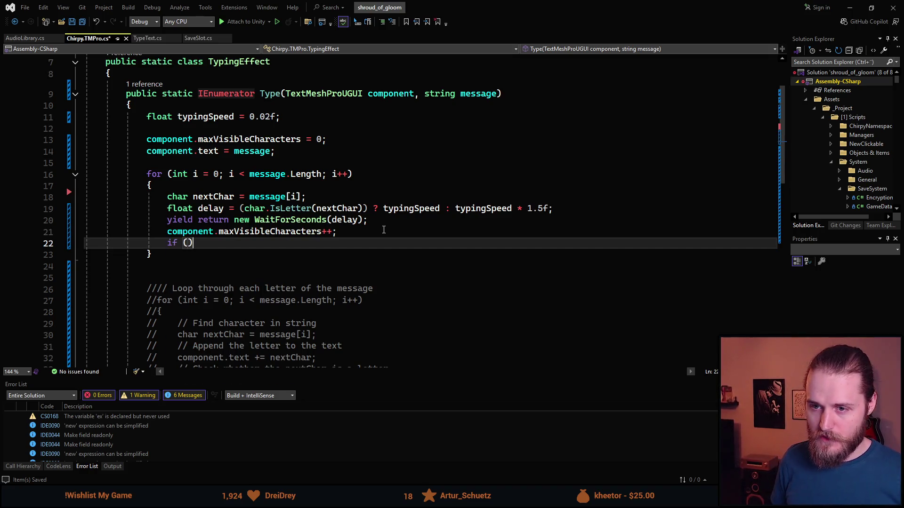
key("Left")
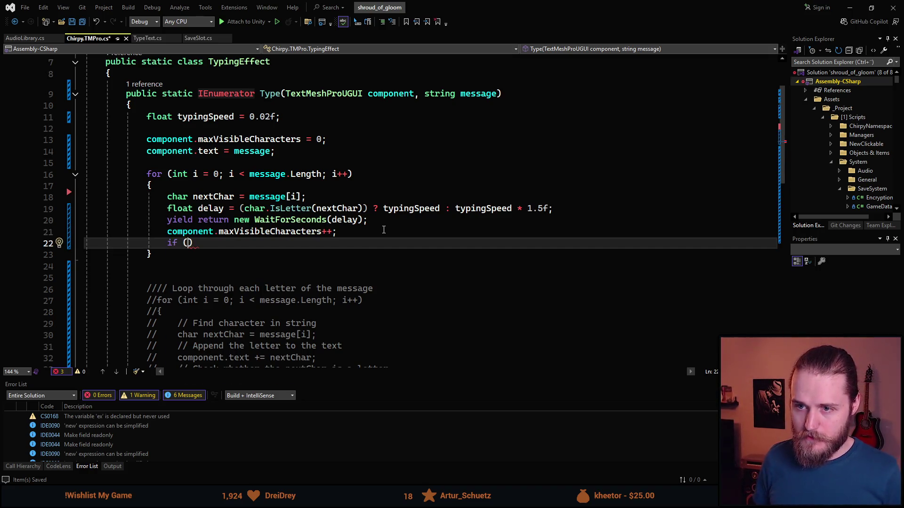
Insert a 'bool isLetter = char.IsLetter(nextChar);' line below the nextChar declaration.
left_click(344, 197)
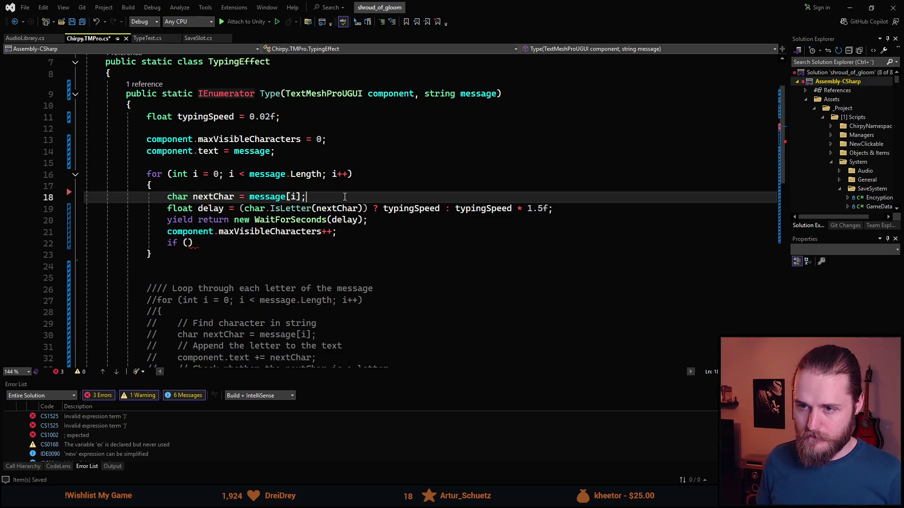
key("Return")
type("bool isLetter")
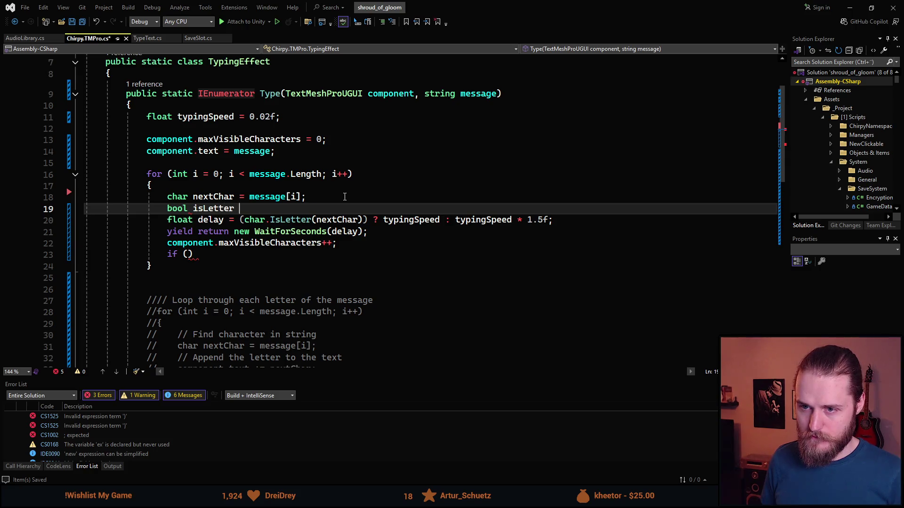
type("=")
left_click(366, 220)
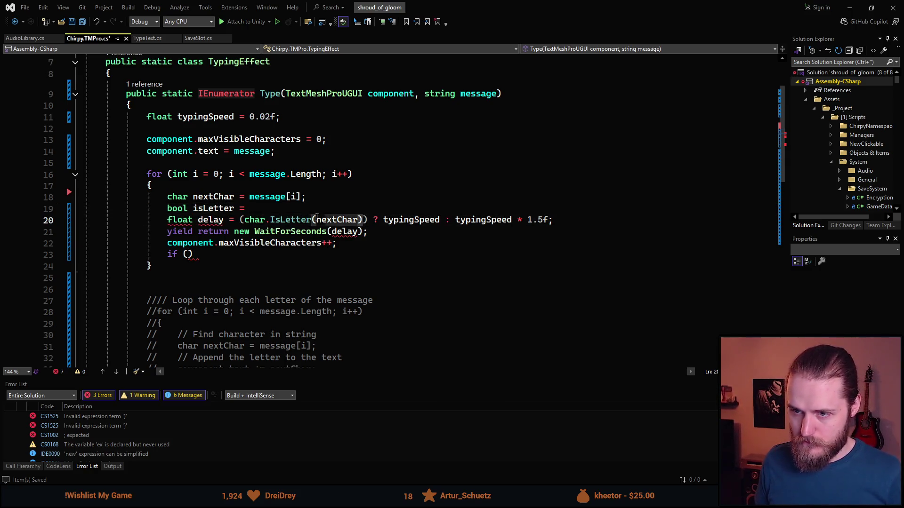
left_click(245, 219)
left_click(257, 207)
type("char.IsLetter(nextChar);")
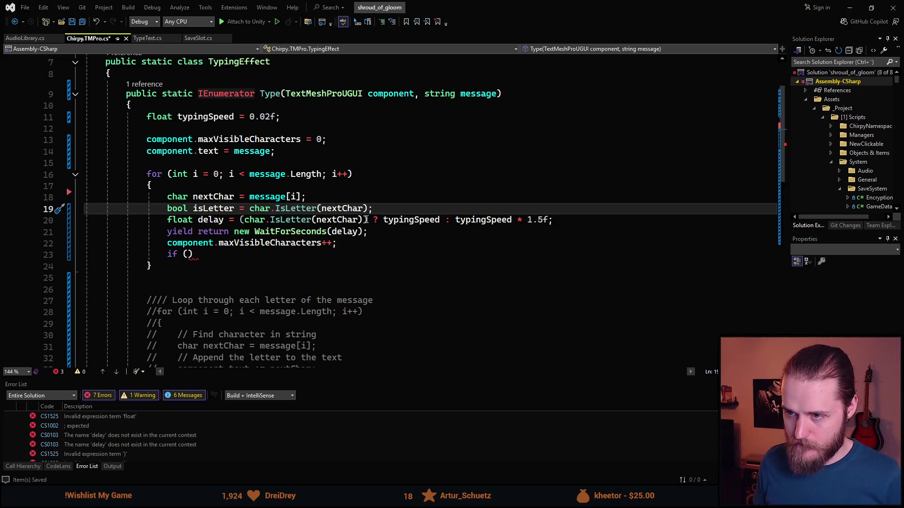
Delete that bool line and the blank line, leaving the caret inside the empty if ().
left_click(366, 220)
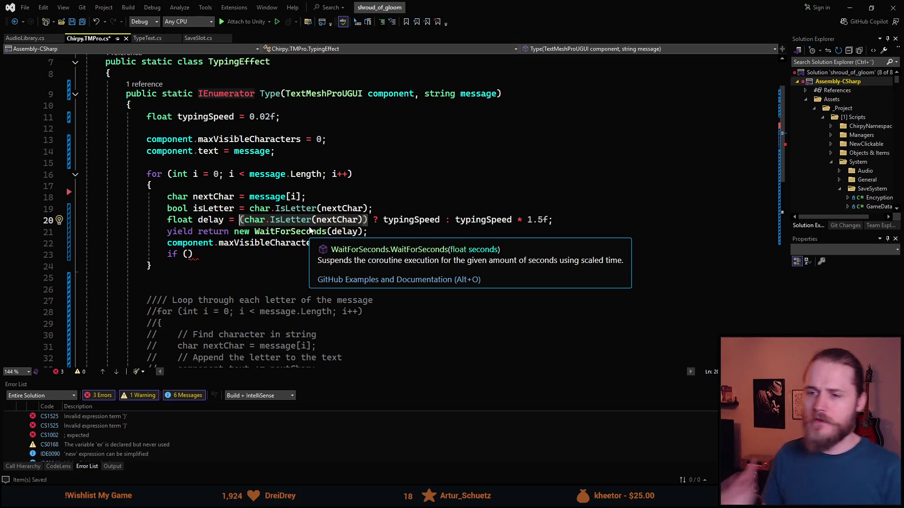
key("Up")
key("End")
key("ctrl+BackSpace")
key("ctrl+BackSpace")
key("ctrl+BackSpace")
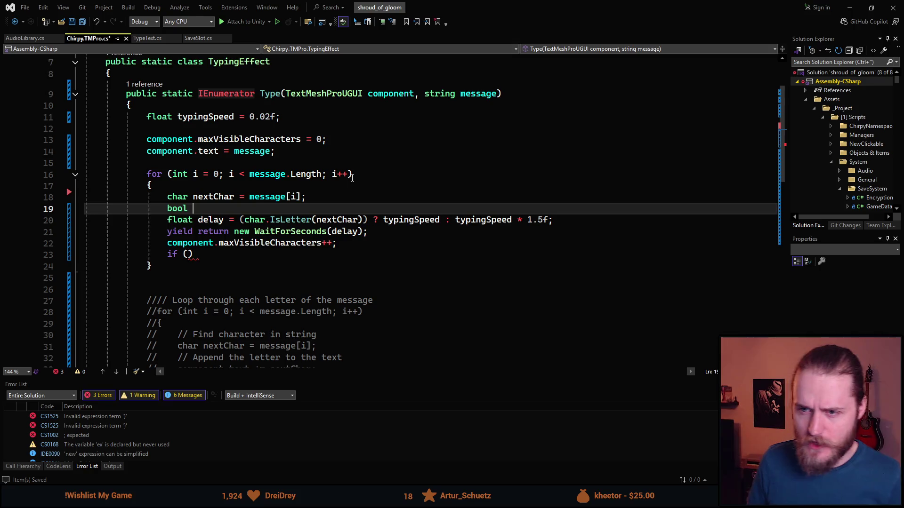
key("ctrl+BackSpace")
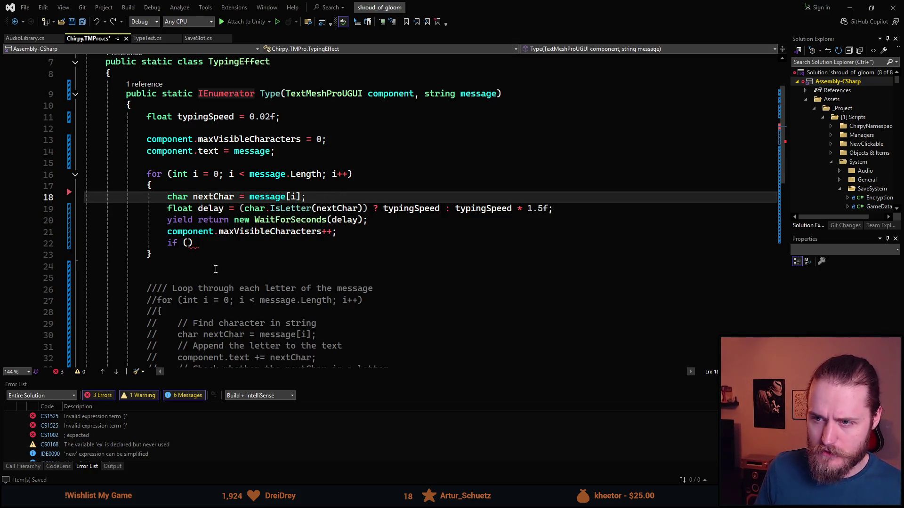
left_click(188, 243)
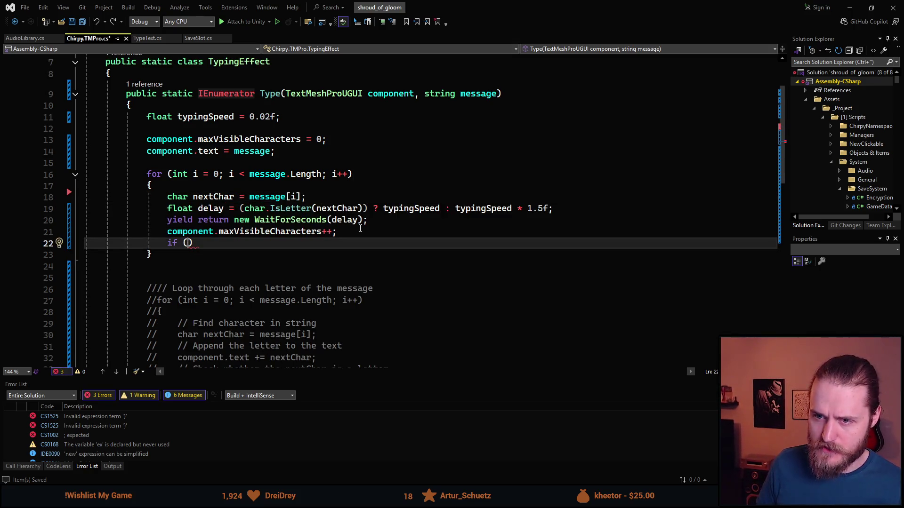
Write the condition if (!char.IsWhiteSpace(nextChar)) and open its code block.
type("!")
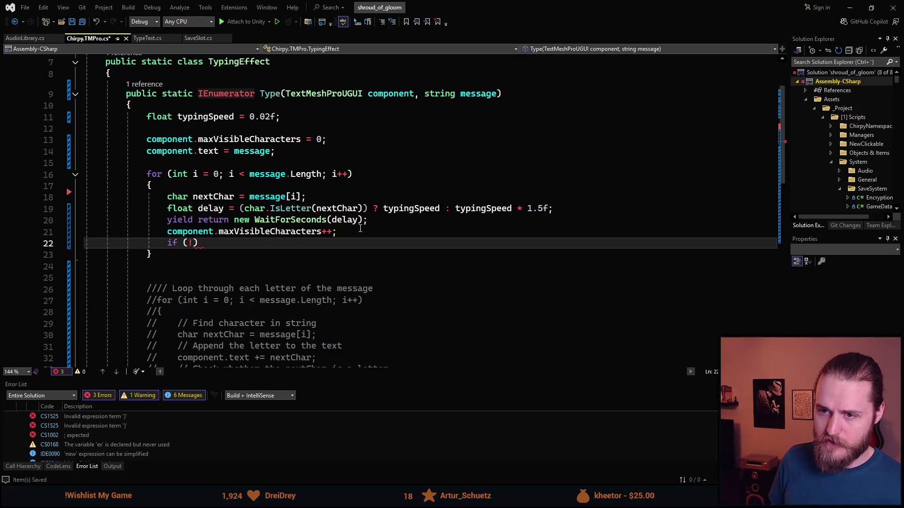
type("char.")
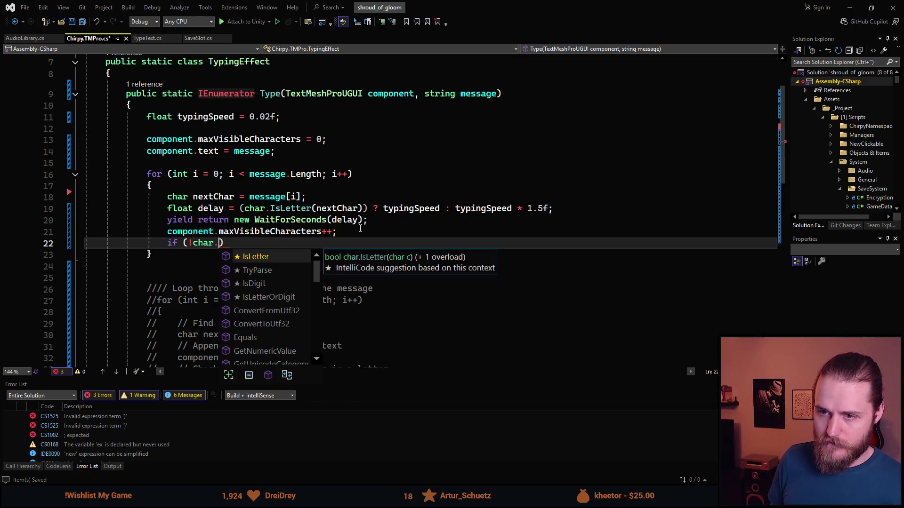
type("IsW")
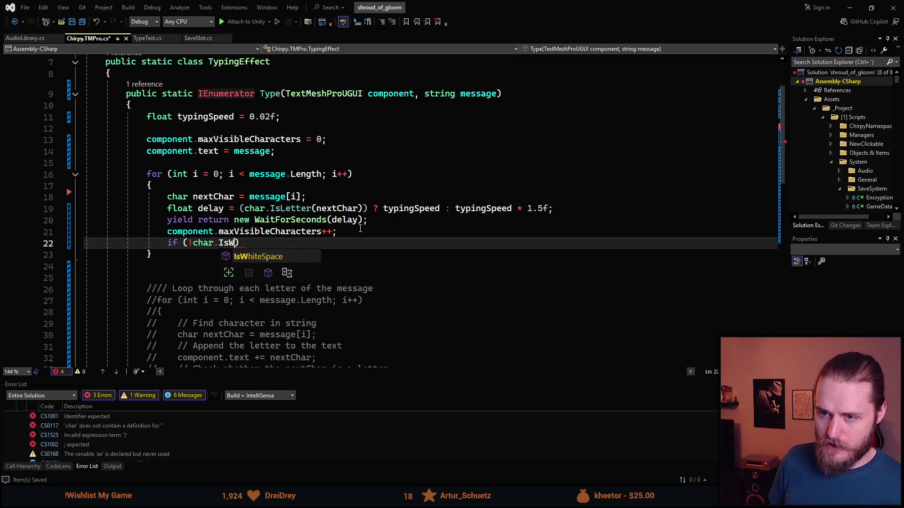
key("Tab")
type("n")
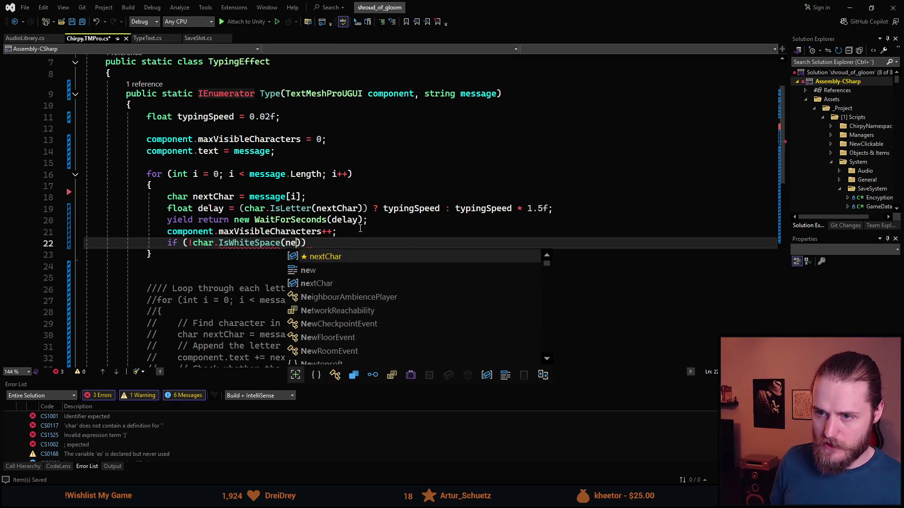
key("Tab")
type(")")
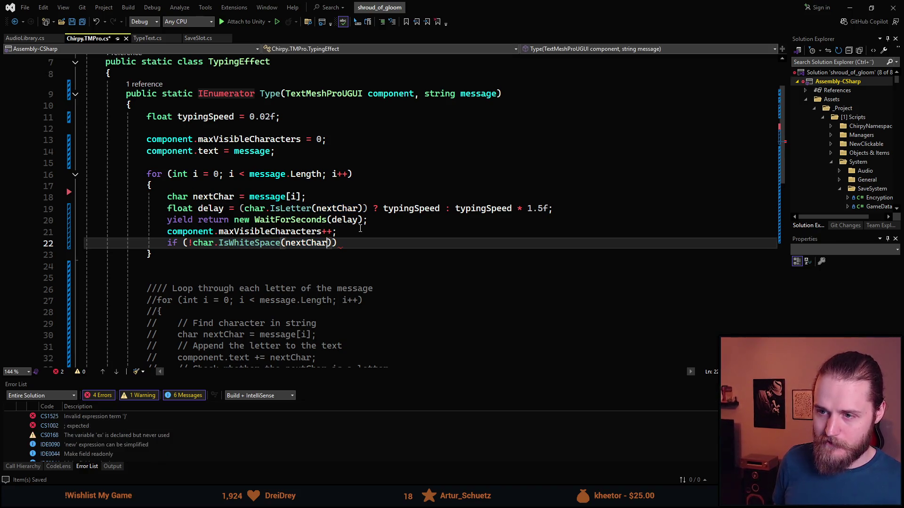
key("Return")
type("{")
key("Return")
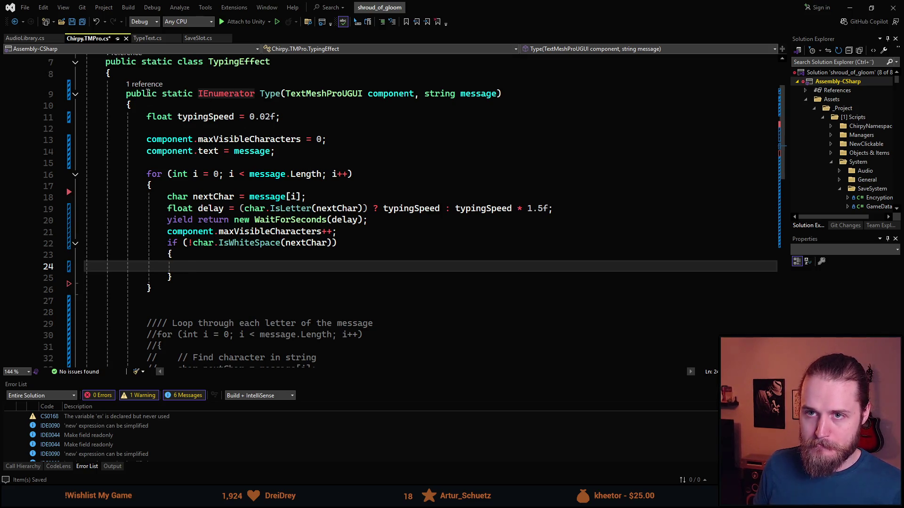
Begin an 'SFX sfx' declaration inside the if block.
type("A")
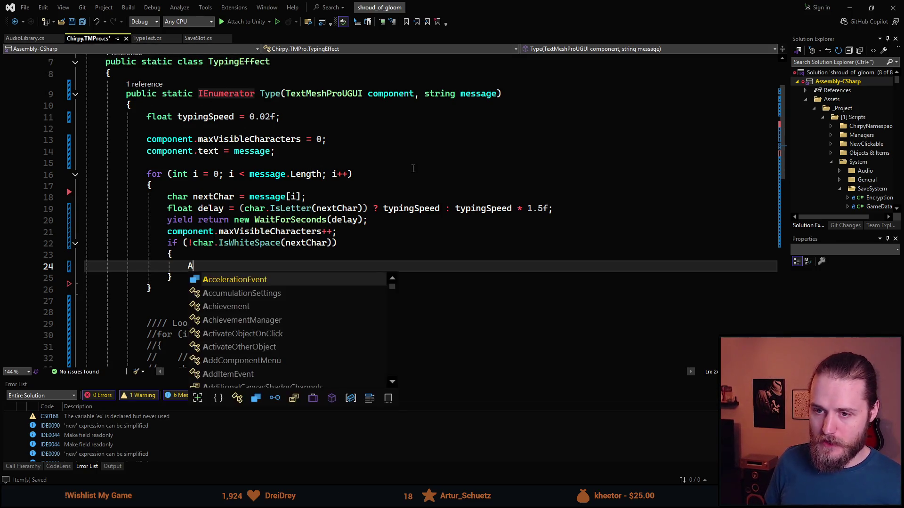
key("BackSpace")
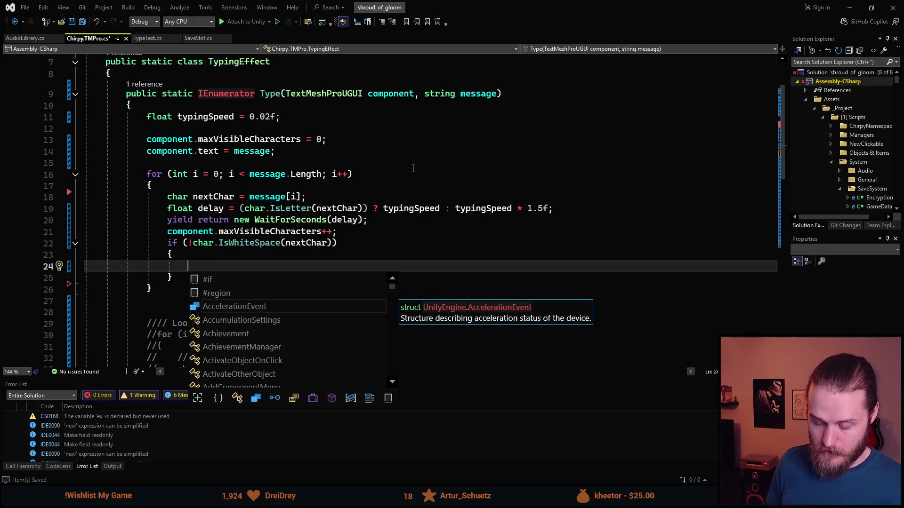
type("SFX sfx =")
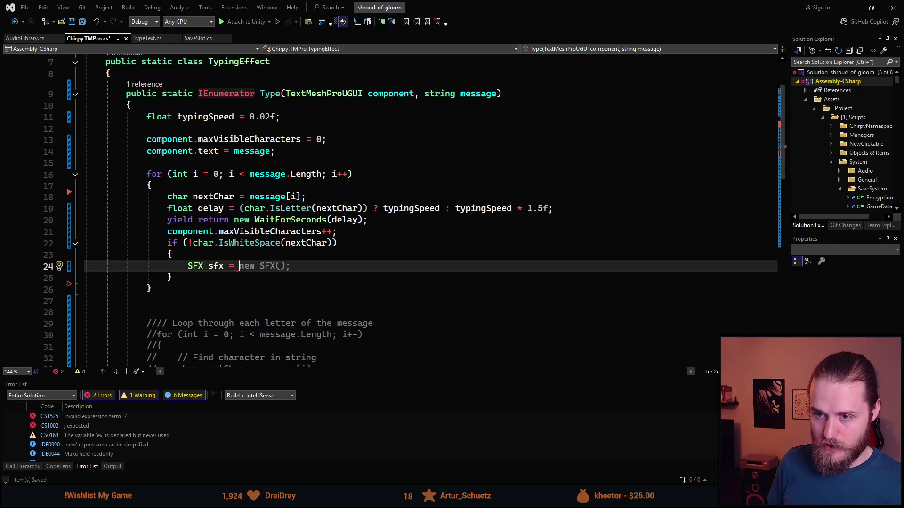
key("Escape")
Add a randomIndex line above, set to AudioLibrary.Instance.TypingSFX.Length.
key("ctrl+Return")
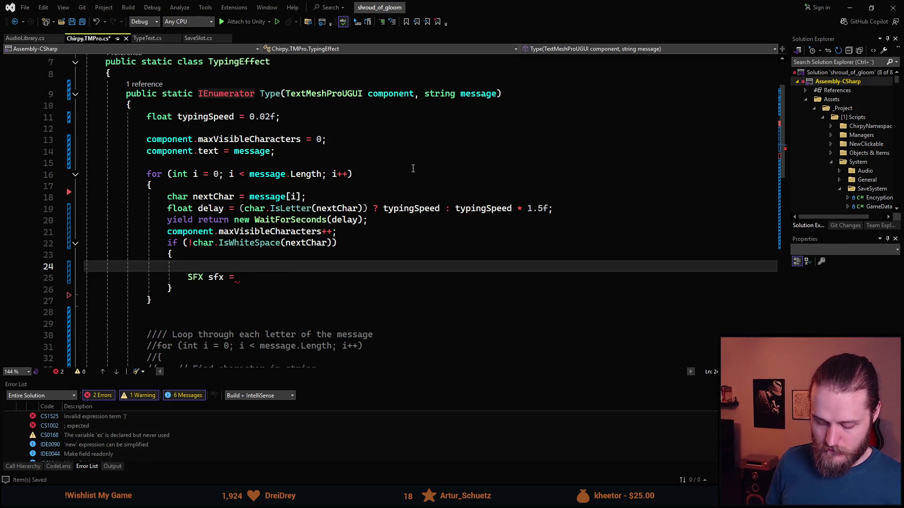
type("int randomIndex =")
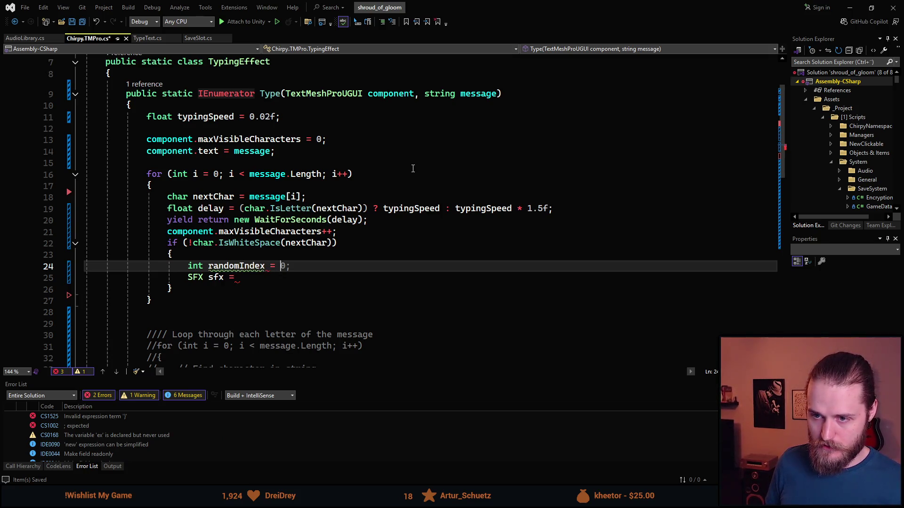
key("Tab")
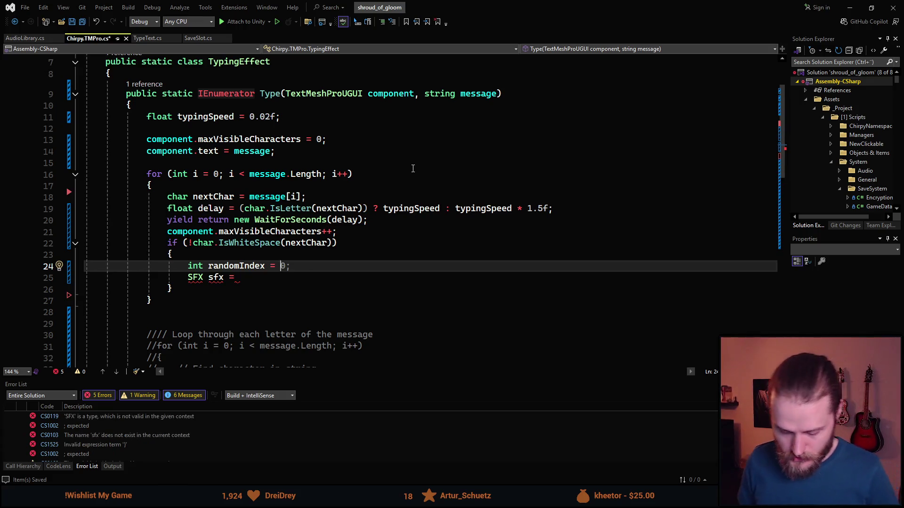
key("BackSpace")
key("BackSpace")
type("AudioLi")
key("Tab")
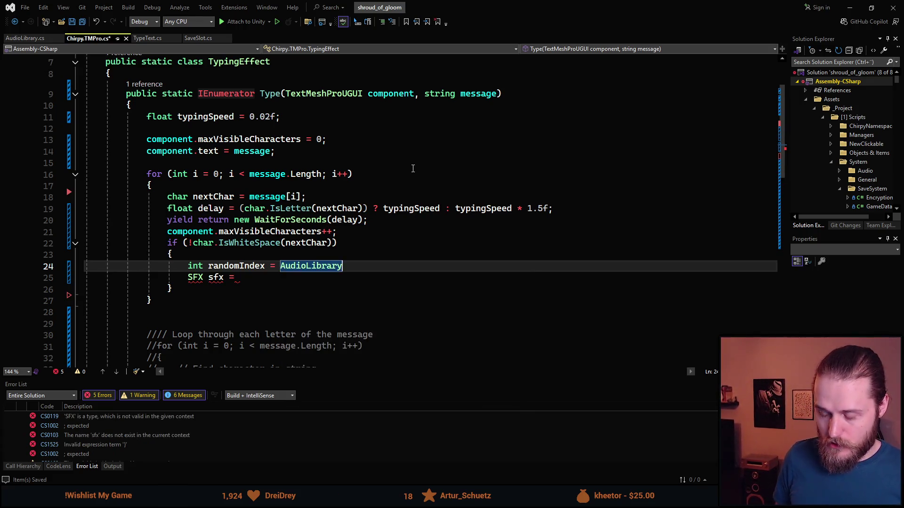
type(".")
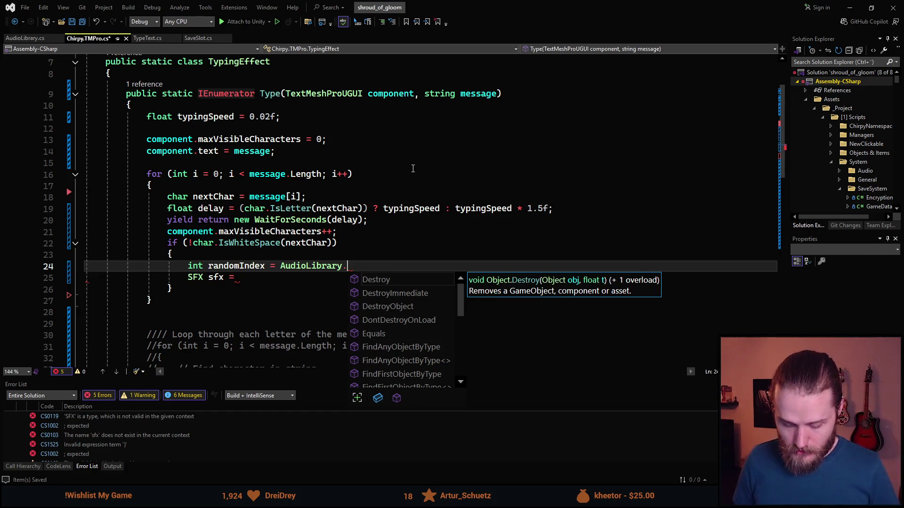
type("I")
key("Tab")
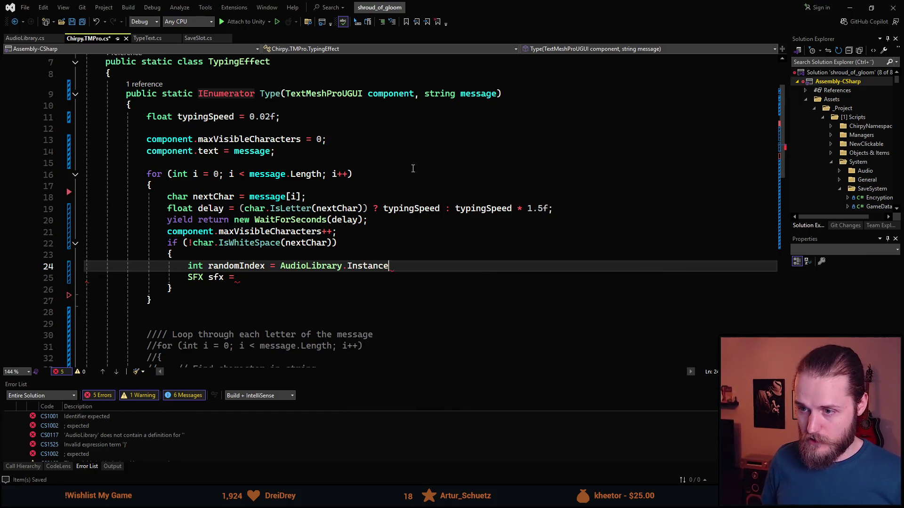
type(".Ty")
key("Tab")
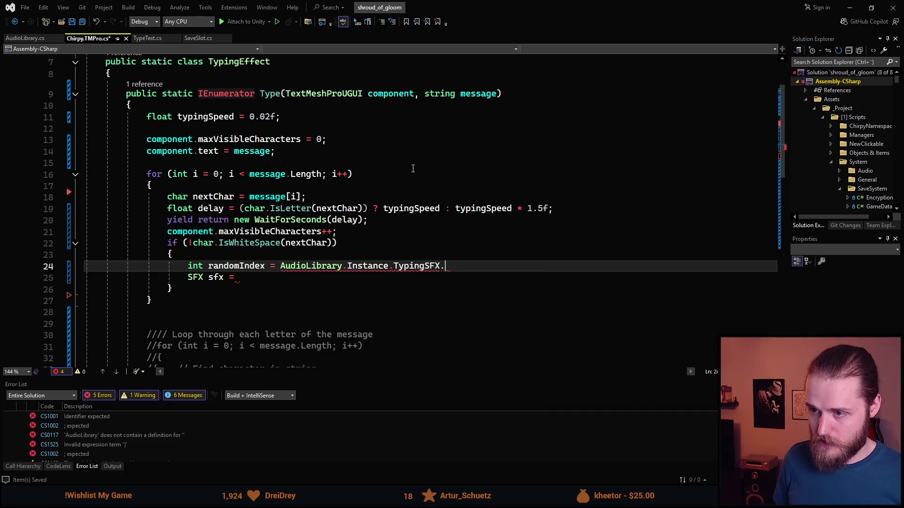
type(".L")
key("Tab")
type(";")
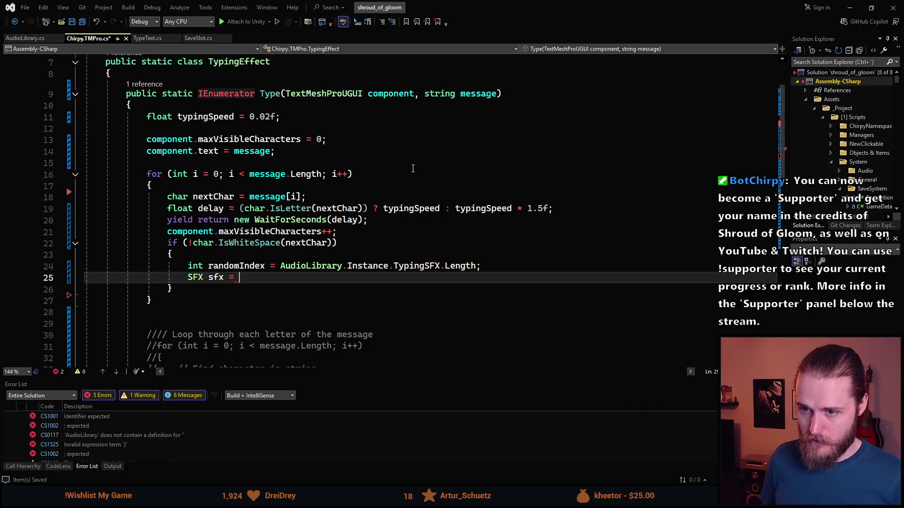
Wrap the length in Random.Range(0, ...) so randomIndex picks a random element.
key("Left")
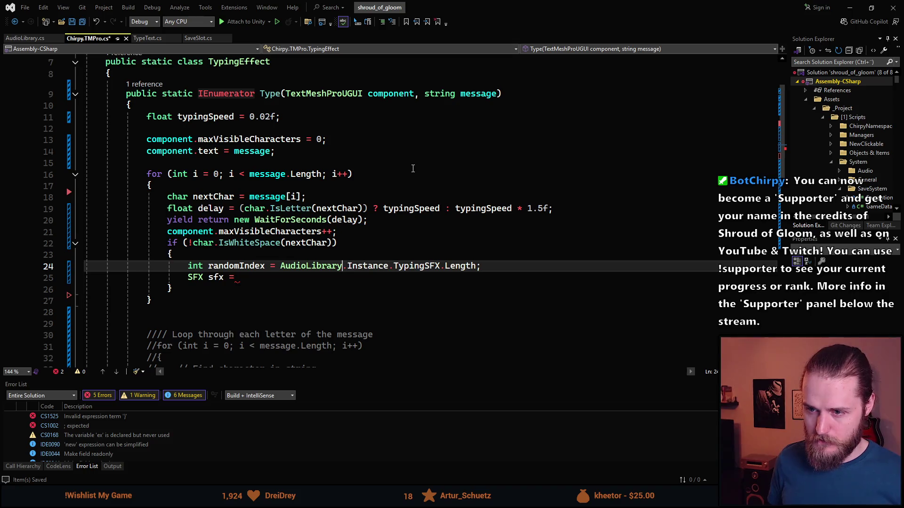
key("ctrl+Left")
type("Ra")
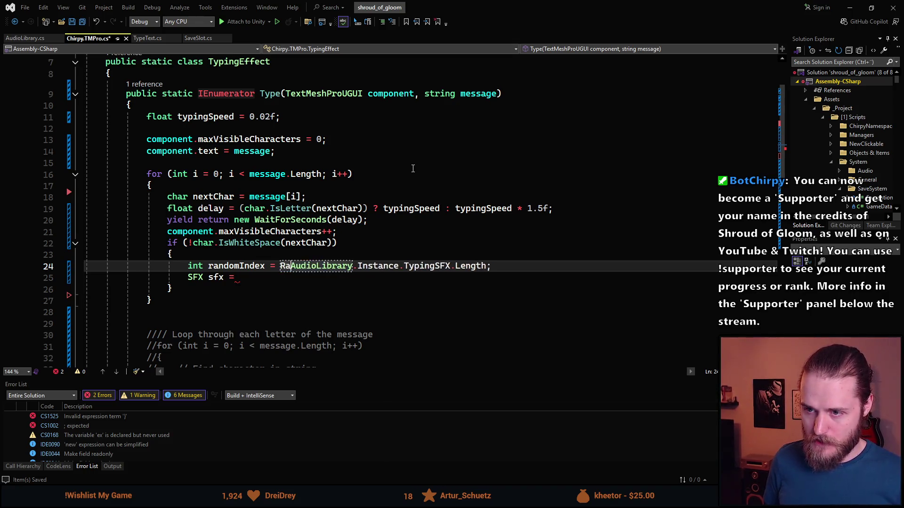
type("ndom.Range")
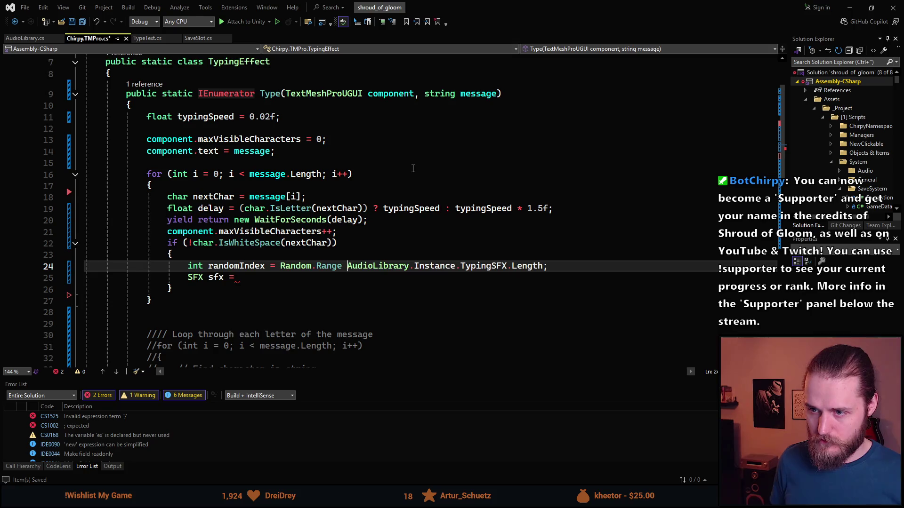
key("ctrl+shift+Right")
key("Left")
key("BackSpace")
type("(")
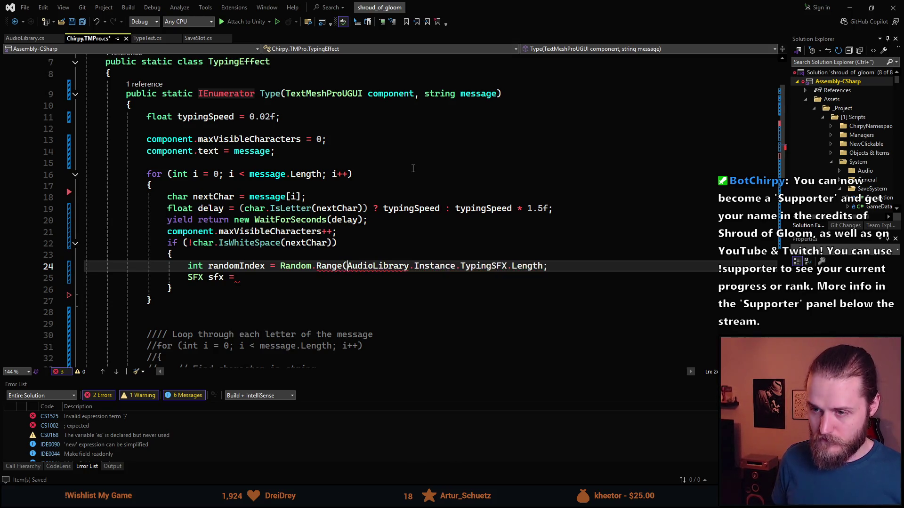
type("0,")
key("ctrl+Right")
key("ctrl+Right")
key("ctrl+Right")
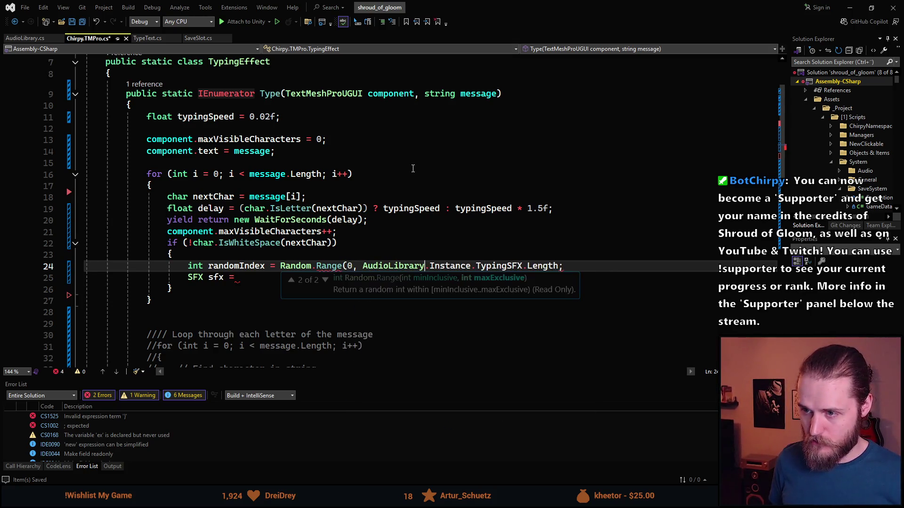
key("ctrl+Right")
type(")")
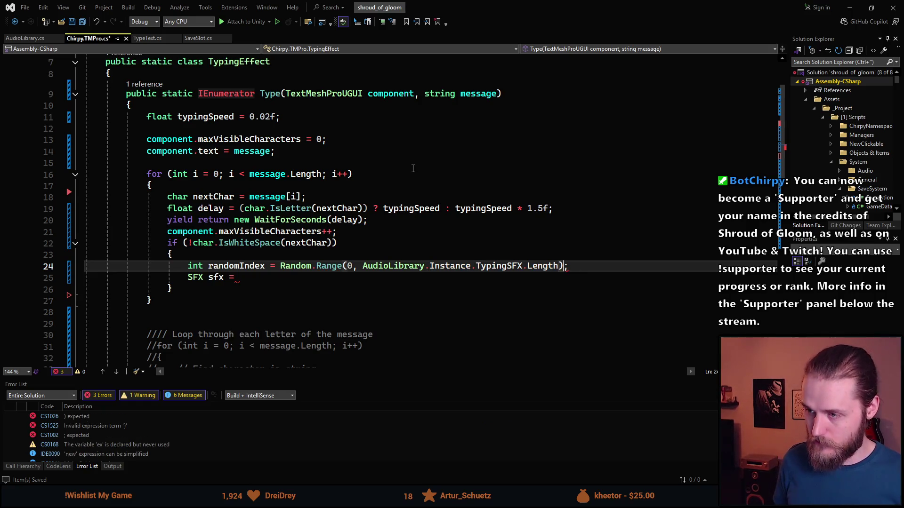
Assign sfx = AudioLibrary.Instance.TypingSFX[randomIndex].
key("Down")
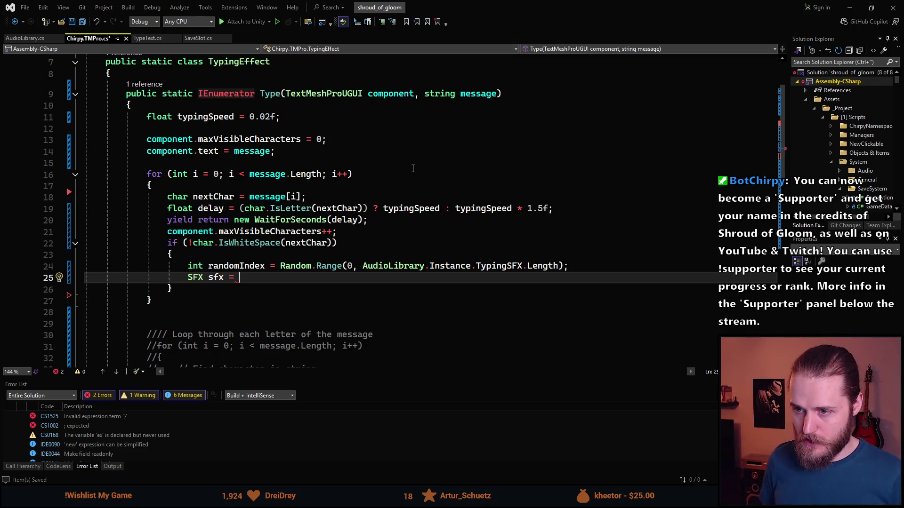
type("Audio")
key("ctrl+BackSpace")
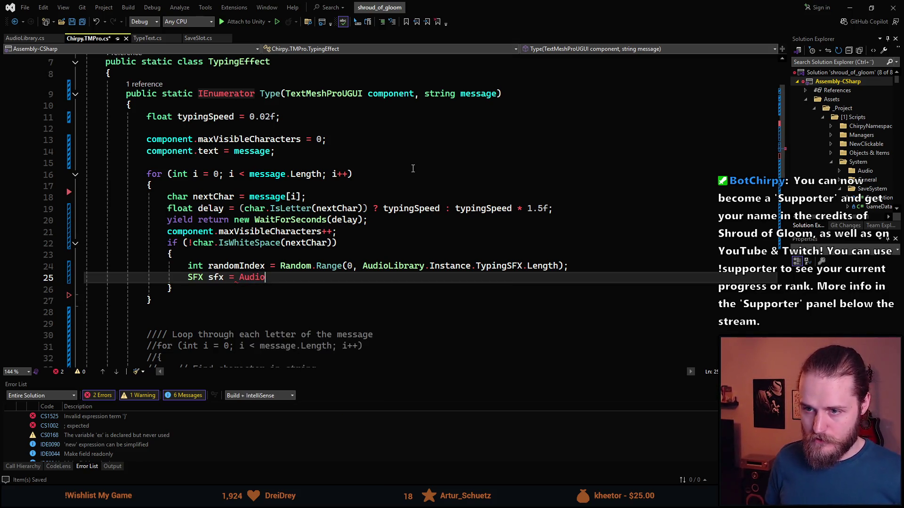
type("AudioLibrary")
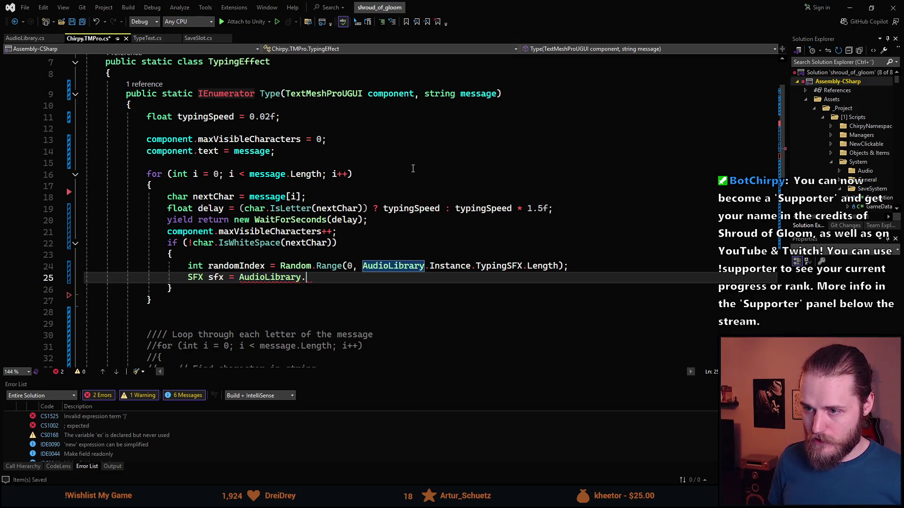
type(".Instance.")
key("Tab")
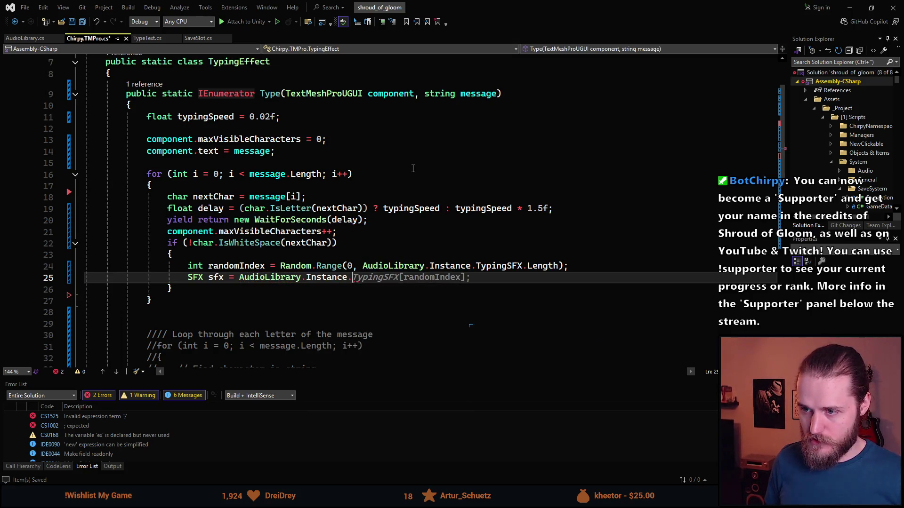
Call AudioPlayer.Play(sfx), save the script, and return to Unity.
key("Return")
type("Aud")
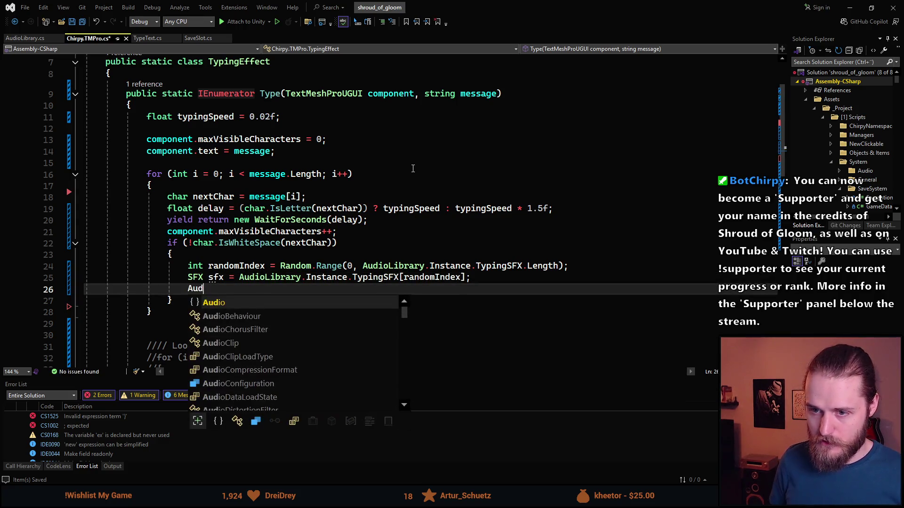
type("ioPlayer.Play(sfx);")
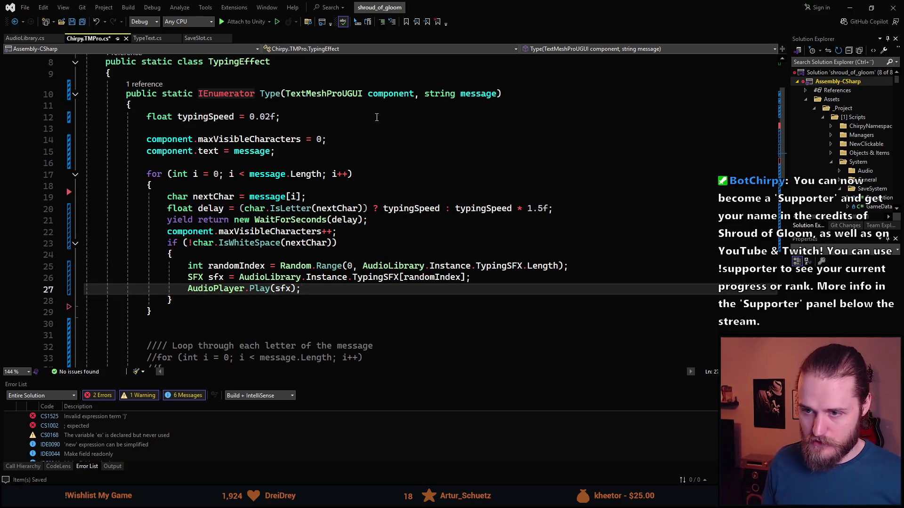
scroll(288, 212, "up", 3)
scroll(287, 212, "down", 3)
key("ctrl+s")
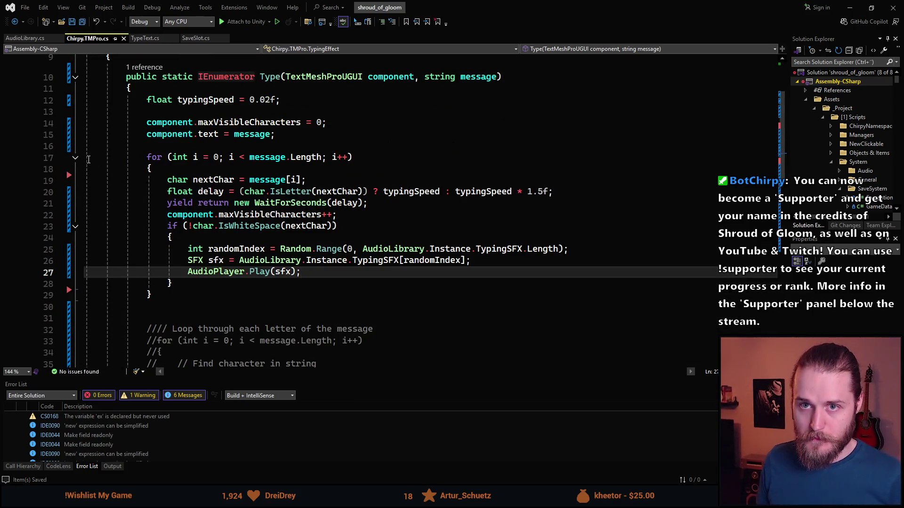
scroll(380, 166, "up", 2)
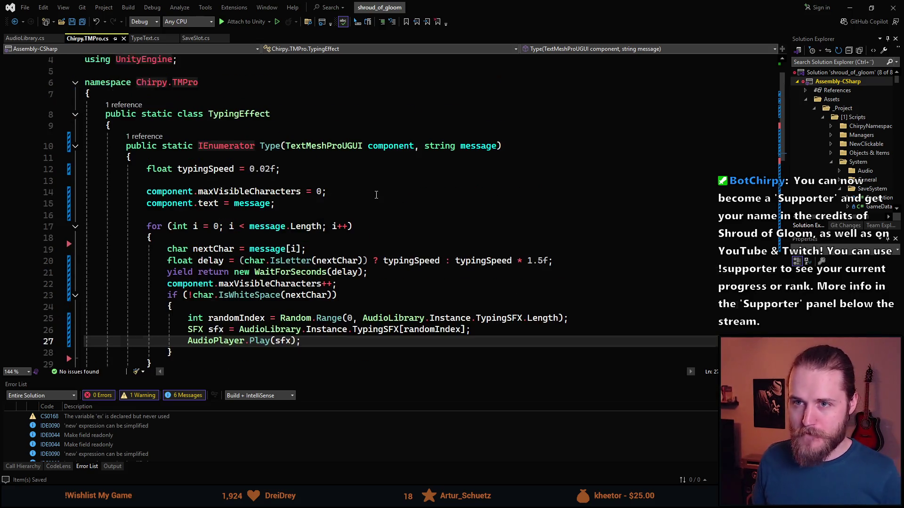
key("alt+Tab")
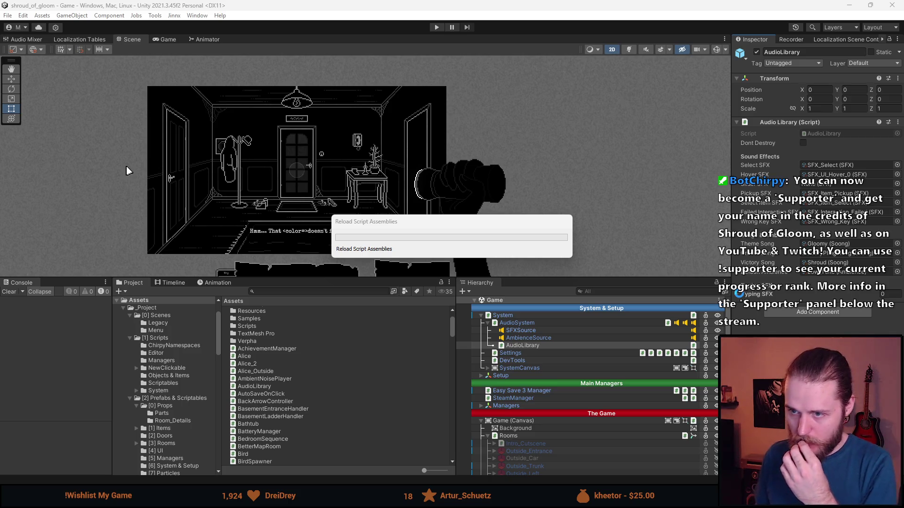
Browse to Audio > SFX_SO and look through the SFX_Typing_0 to SFX_Typing_3 assets.
scroll(171, 394, "down", 3)
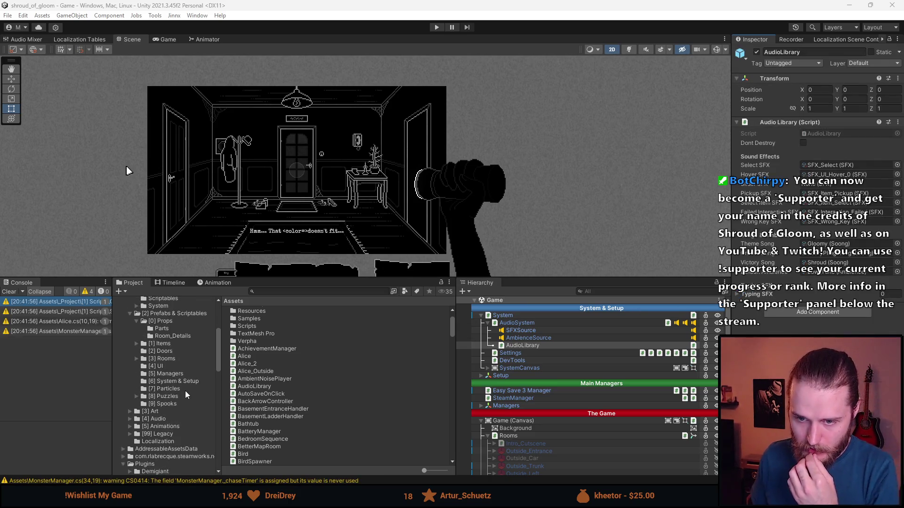
scroll(186, 395, "down", 2)
left_click(166, 391)
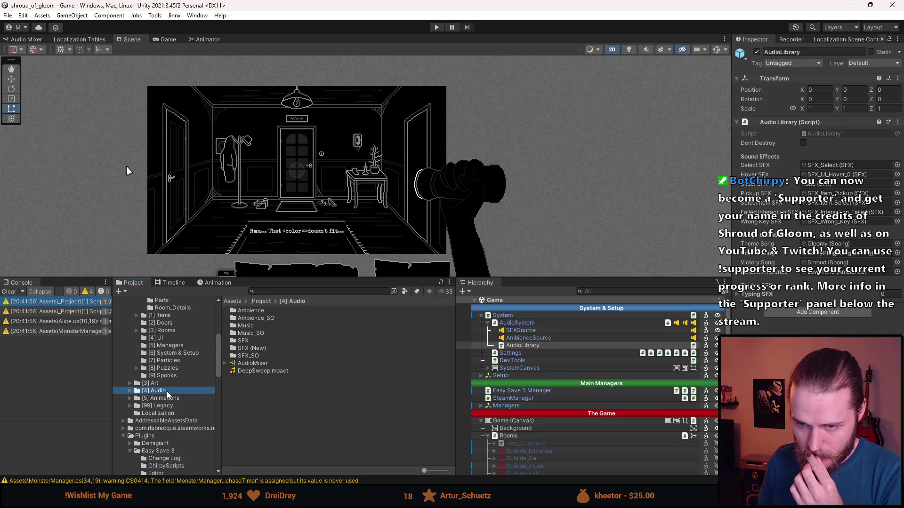
double_click(255, 356)
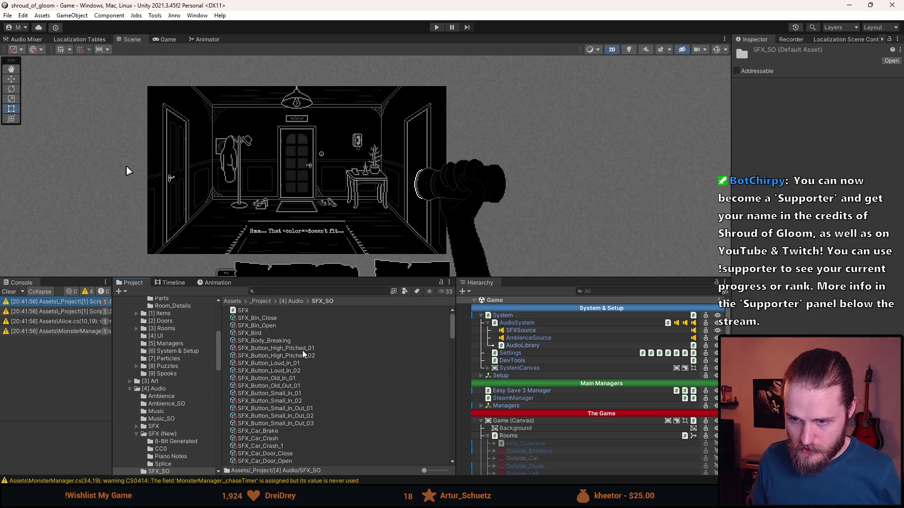
scroll(304, 354, "down", 15)
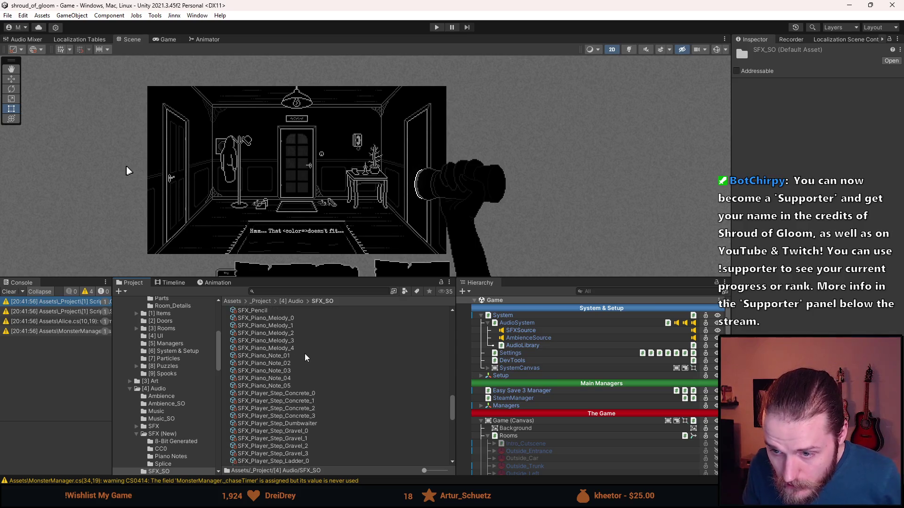
scroll(304, 354, "down", 10)
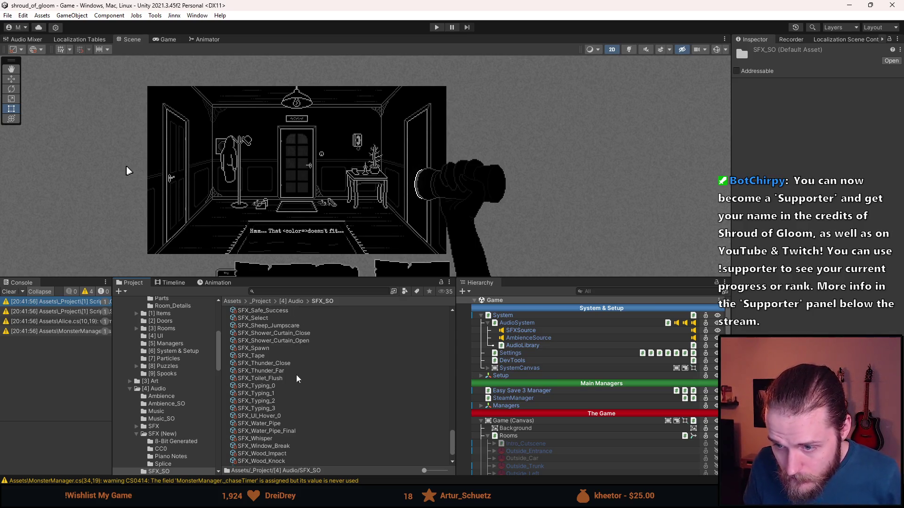
left_click(276, 387)
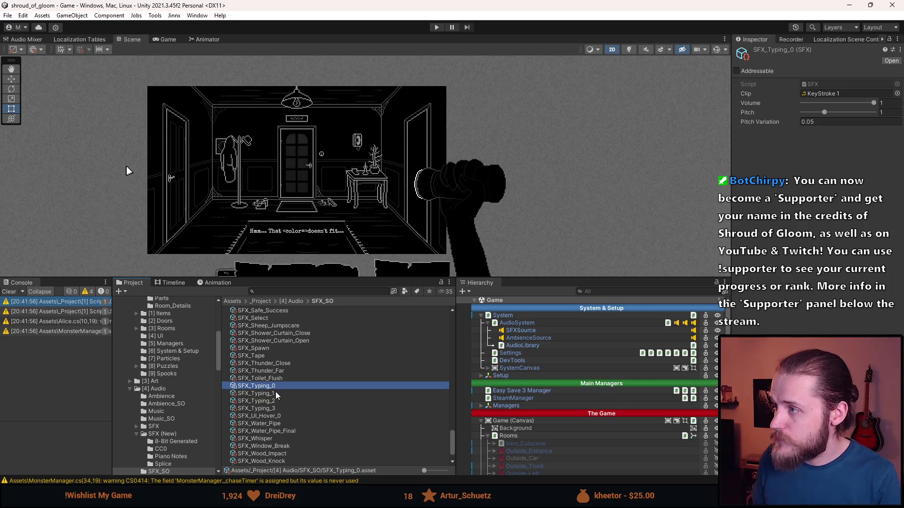
key("Down")
key("Down")
key("Down")
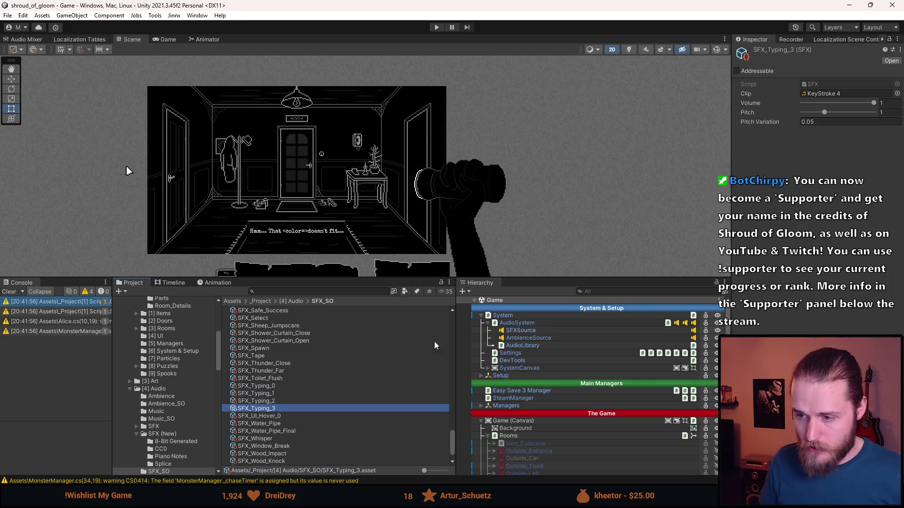
Drag all four SFX_Typing assets onto AudioLibrary's Typing SFX list, save the scene, and start play mode.
left_click(522, 346)
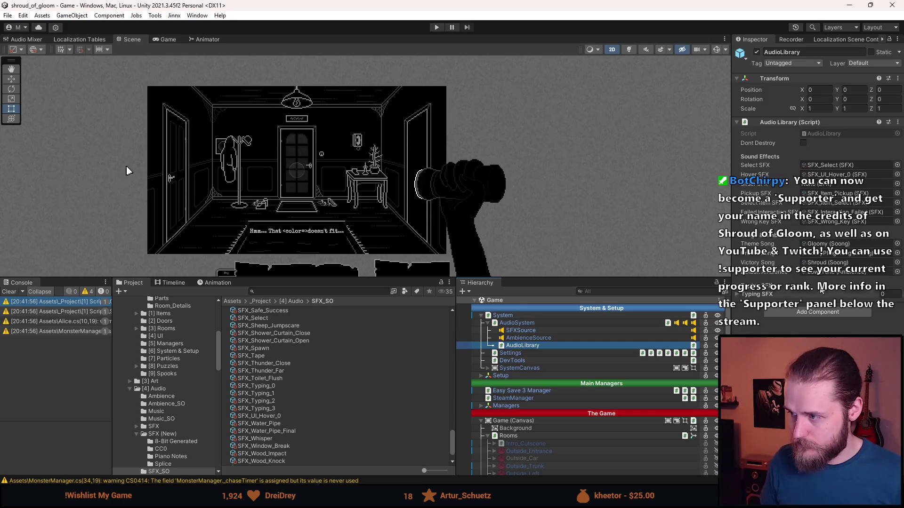
left_click(822, 290)
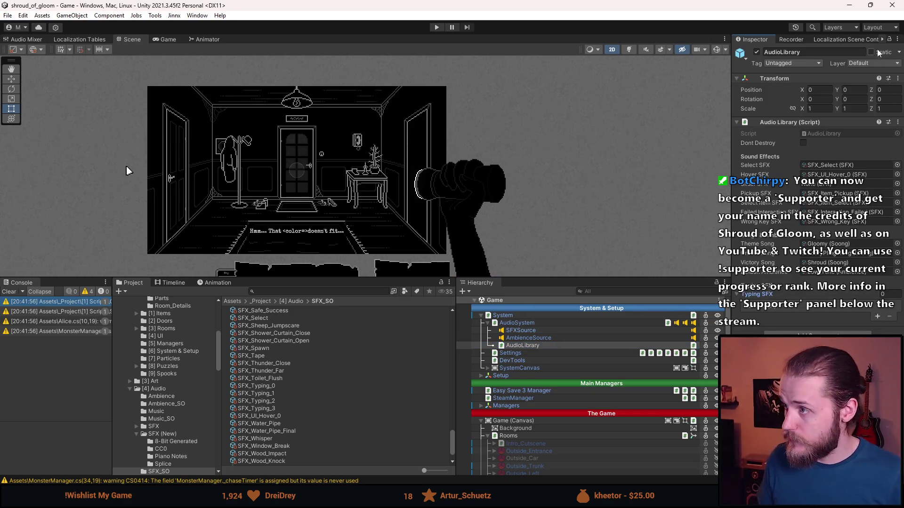
left_click(256, 386)
left_click(269, 408, "shift")
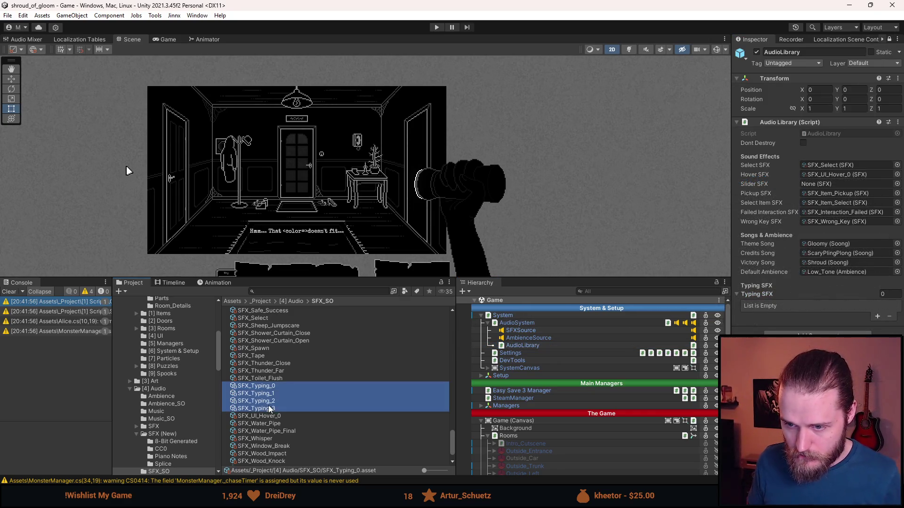
mouse_move(278, 386)
left_mouse_down()
mouse_move(593, 361)
mouse_move(765, 294)
left_mouse_up()
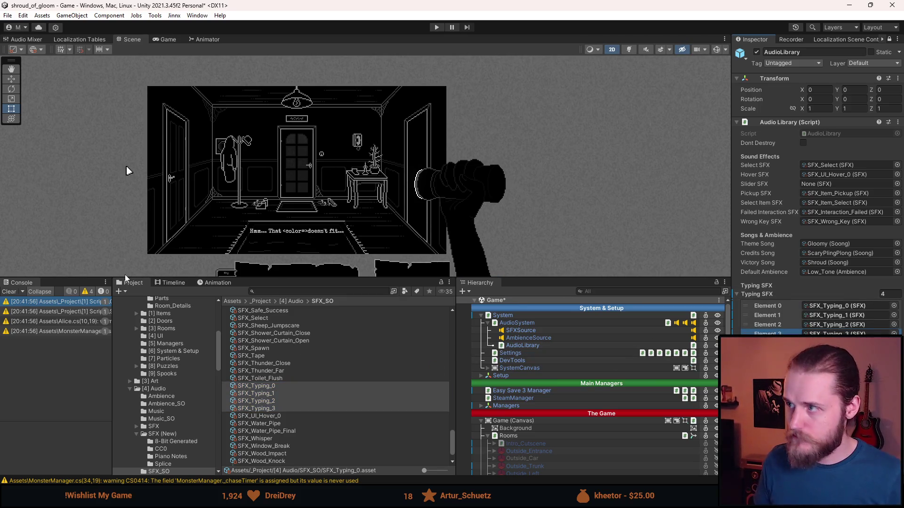
key("ctrl+s")
left_click(437, 27)
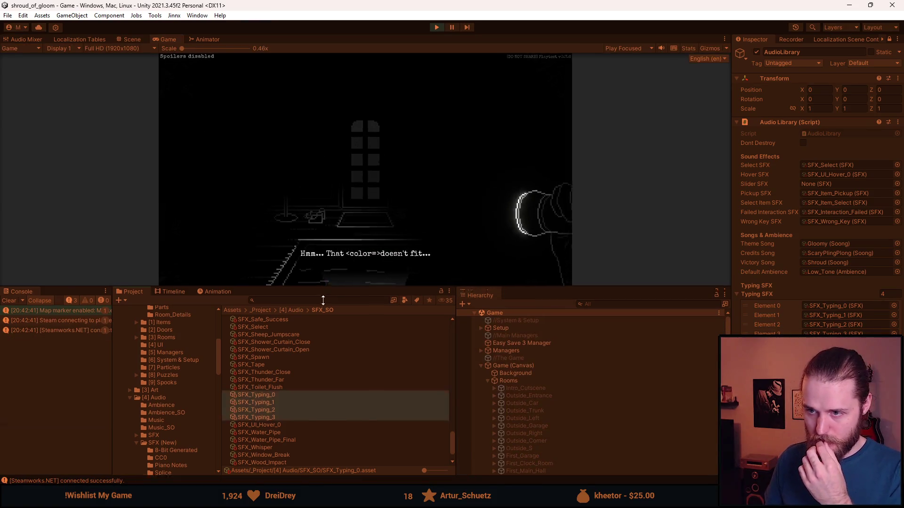
left_click(417, 249)
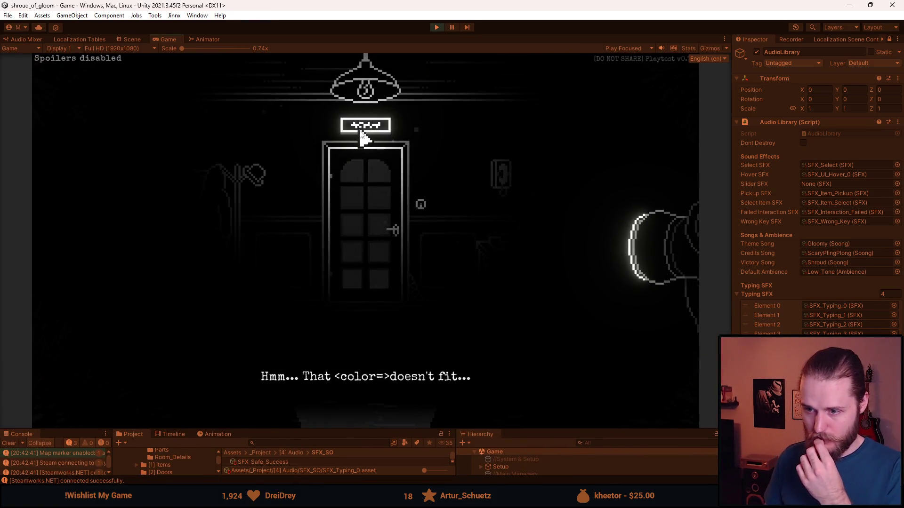
left_click(363, 136)
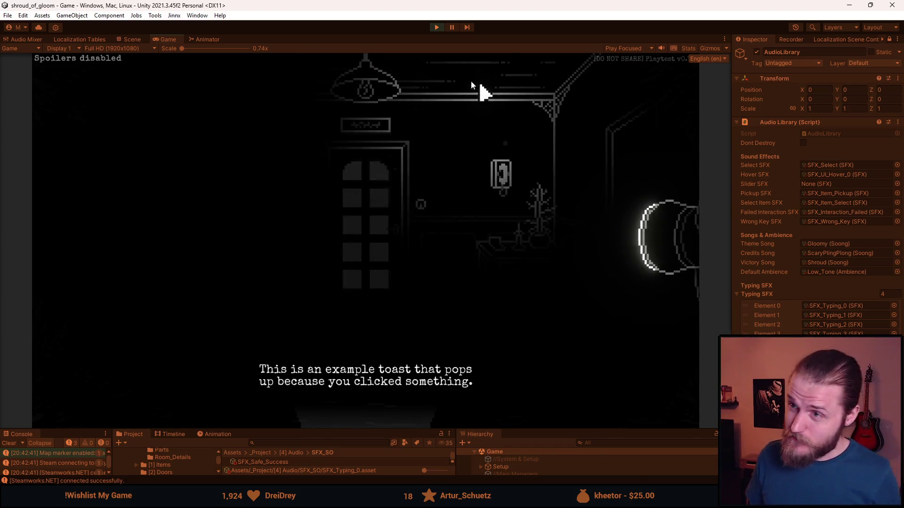
left_click(431, 27)
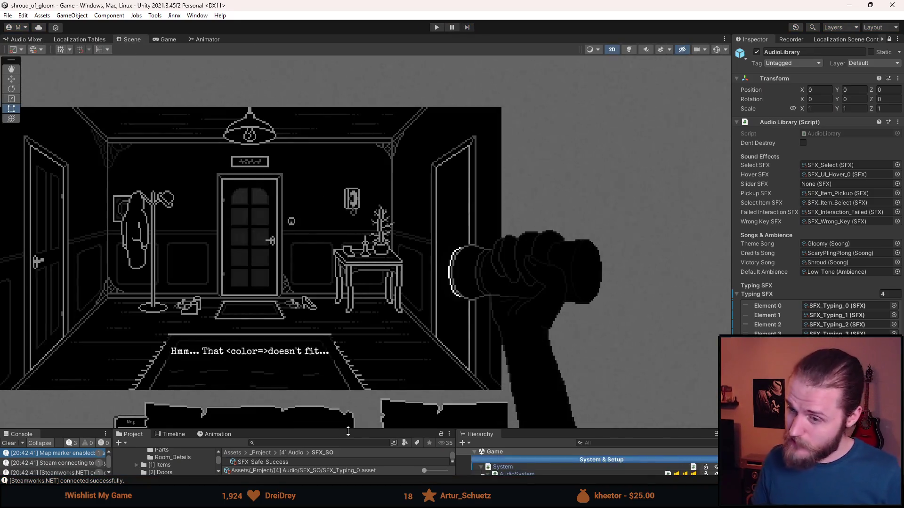
Set Volume to 0.5 for the four selected typing sound assets.
left_click_drag(348, 429, 371, 300)
left_click(888, 40)
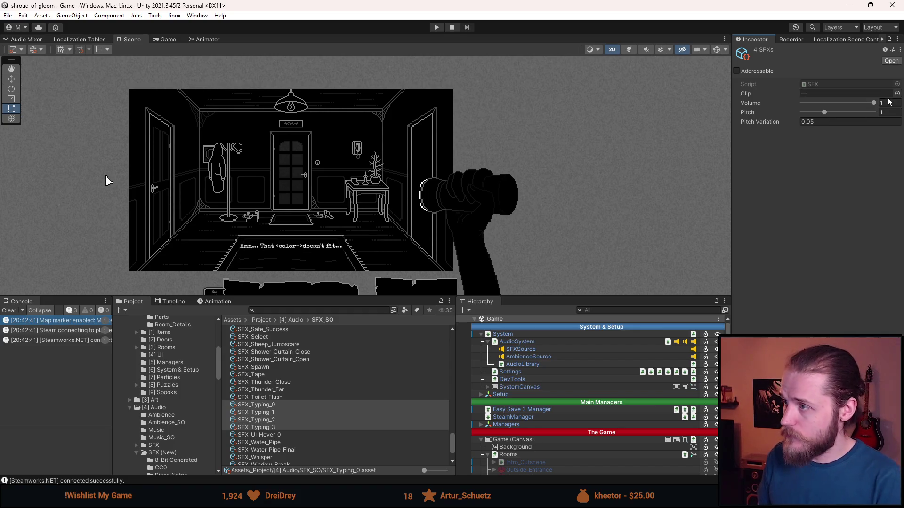
type("0.5")
key("Return")
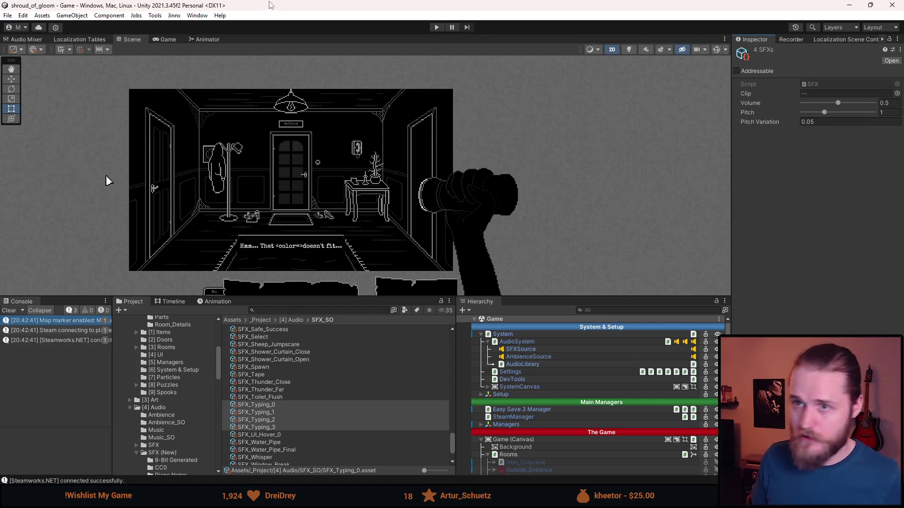
Play-test by clicking the door and toggling the light switch, then stop play mode.
left_click(436, 28)
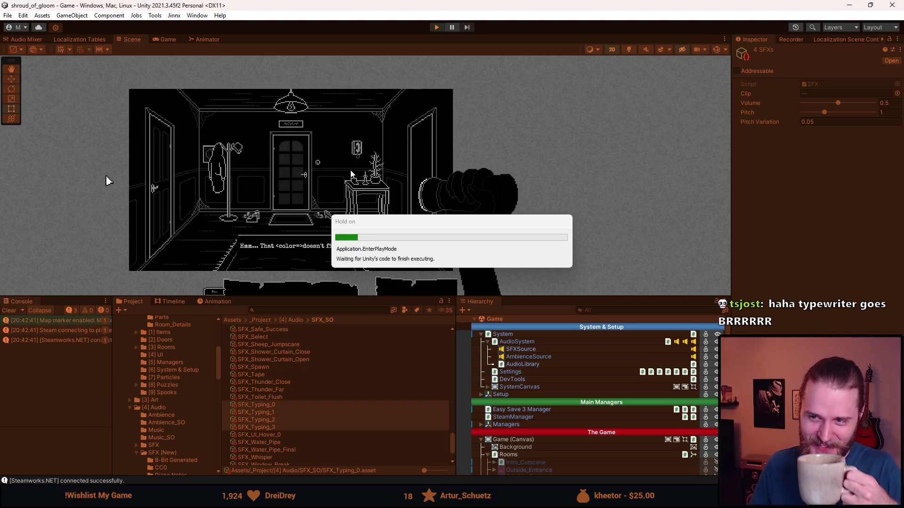
left_click_drag(324, 296, 338, 430)
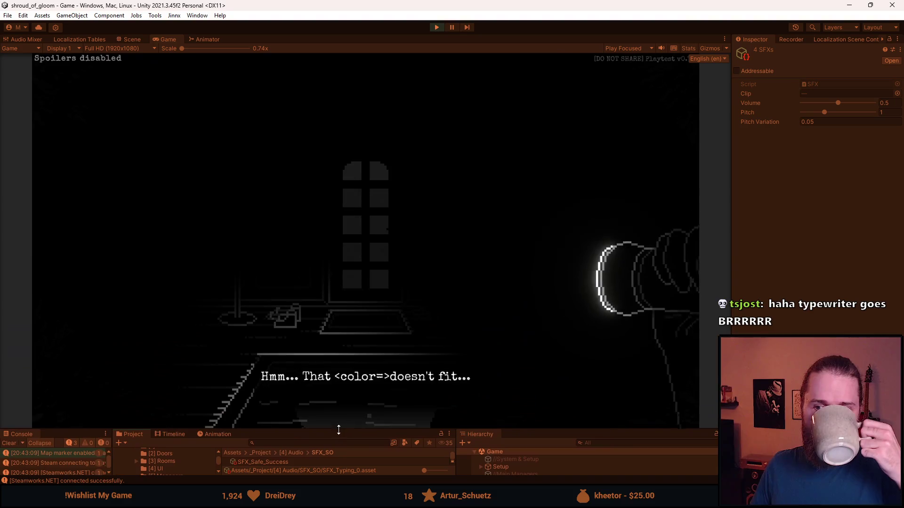
left_click(368, 122)
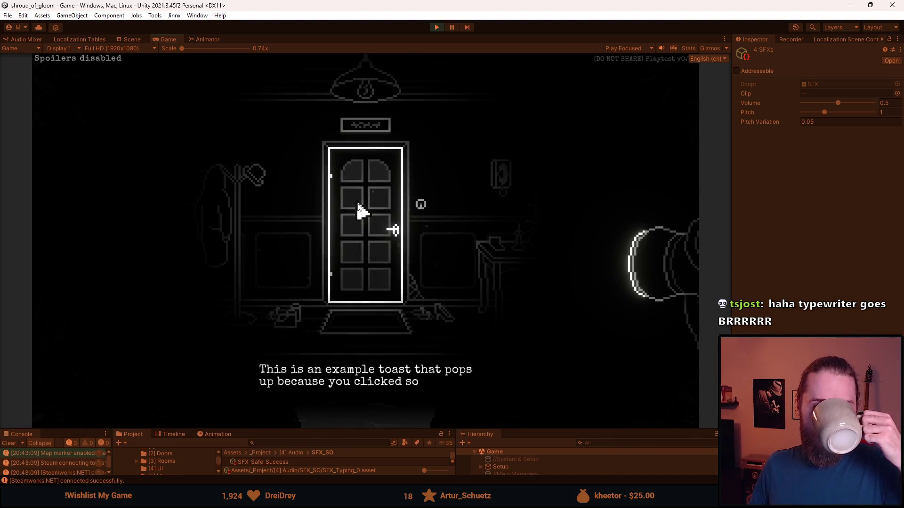
left_click(421, 207)
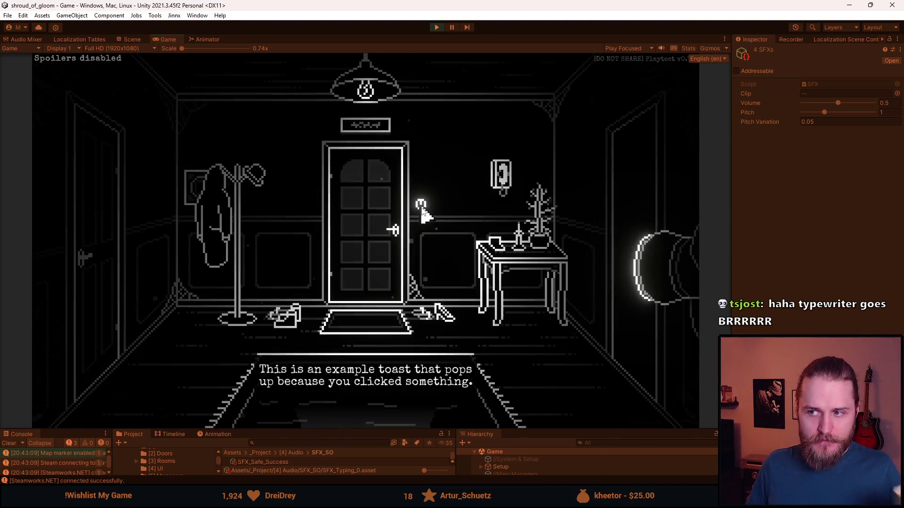
left_click(420, 204)
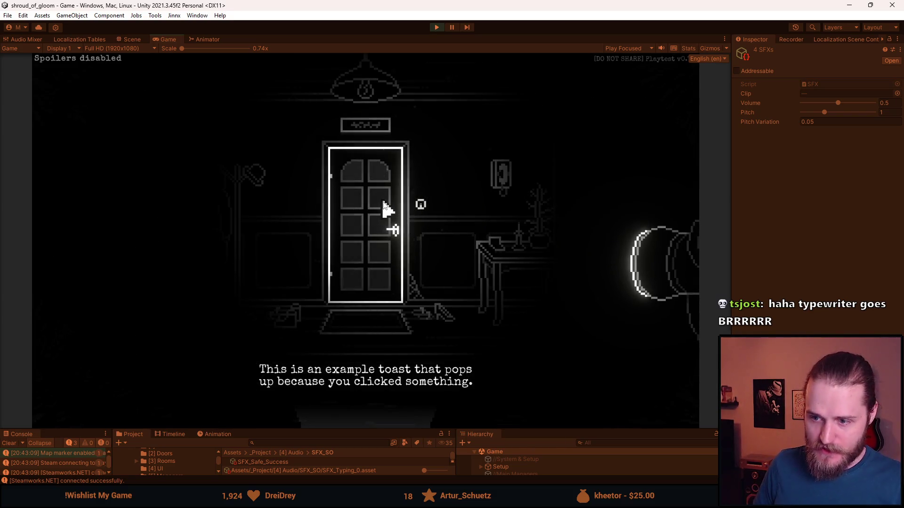
left_click(436, 29)
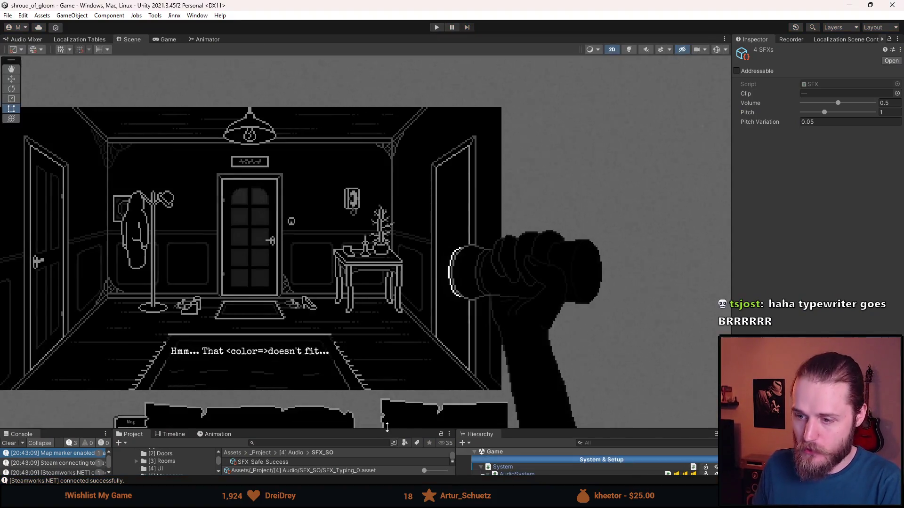
left_click_drag(396, 430, 392, 272)
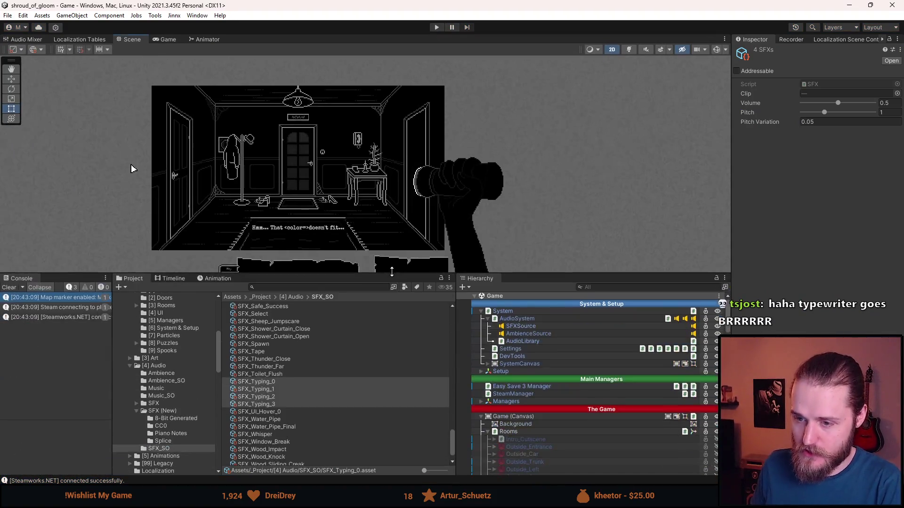